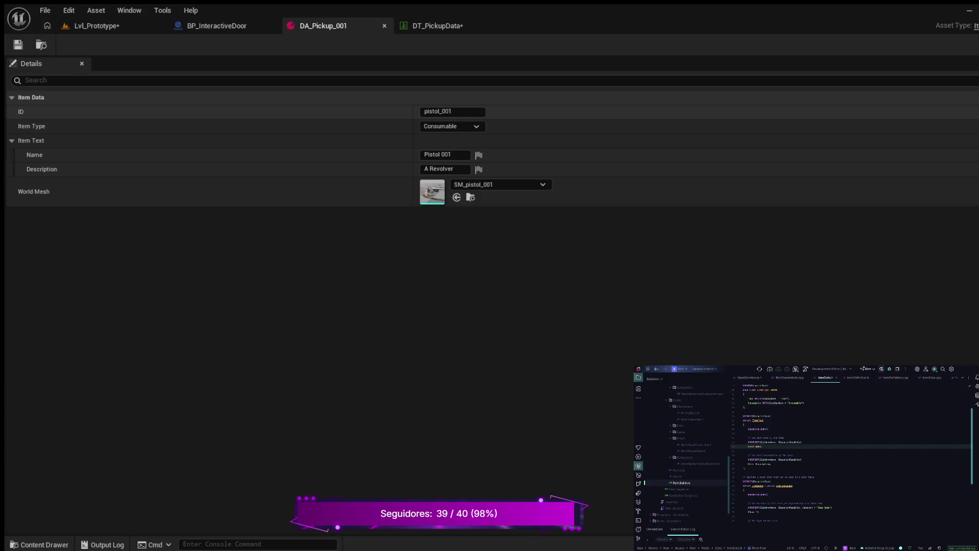
Step: Bring up the DT_PickupData table for reference, then go to the struct's closing line in Rider
{"action": "left_click", "coordinate": [437, 25]}
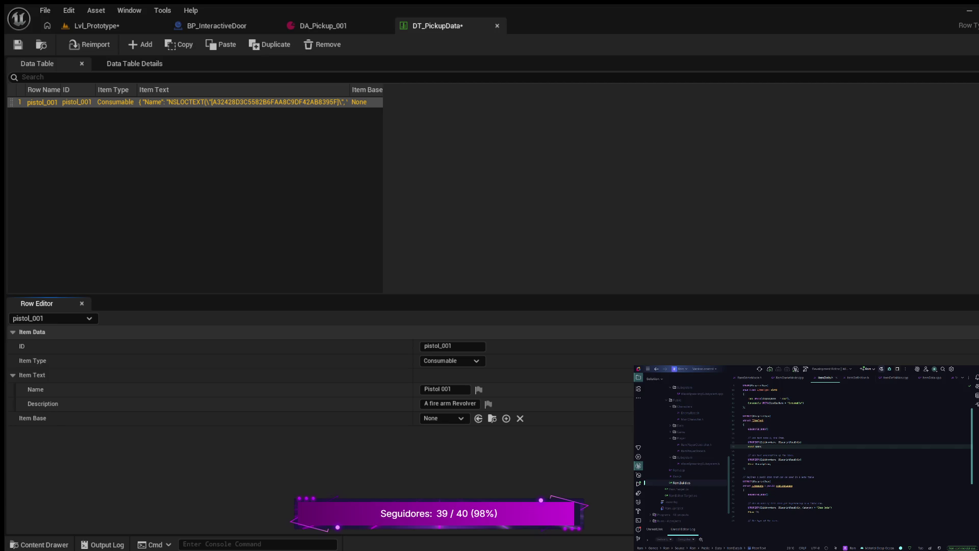
{"action": "left_click", "coordinate": [743, 468]}
{"action": "scroll", "coordinate": [852, 454], "scroll_direction": "down", "scroll_amount": 5}
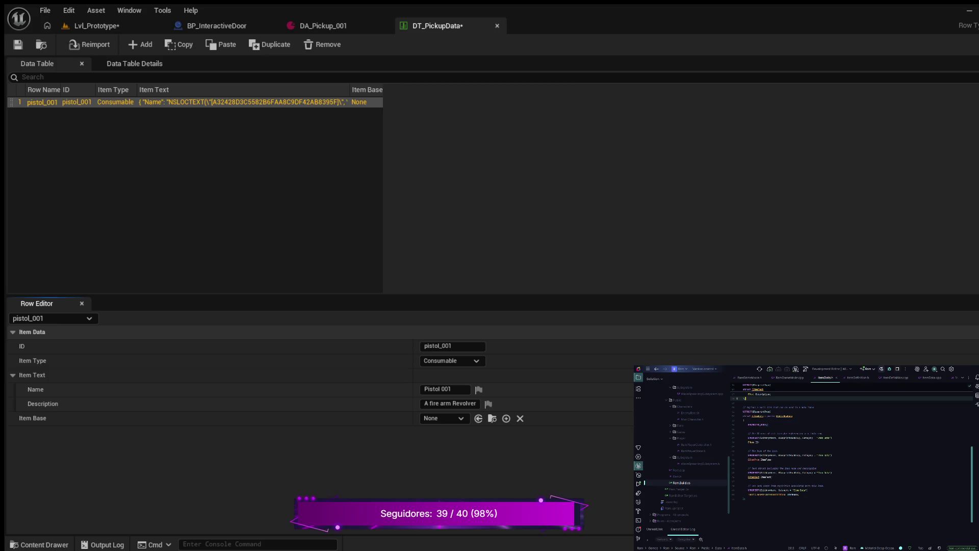
Step: Replace the word on the struct's closing line with the pasted type name, then open ItemDefinition.h
{"action": "left_click", "coordinate": [775, 494]}
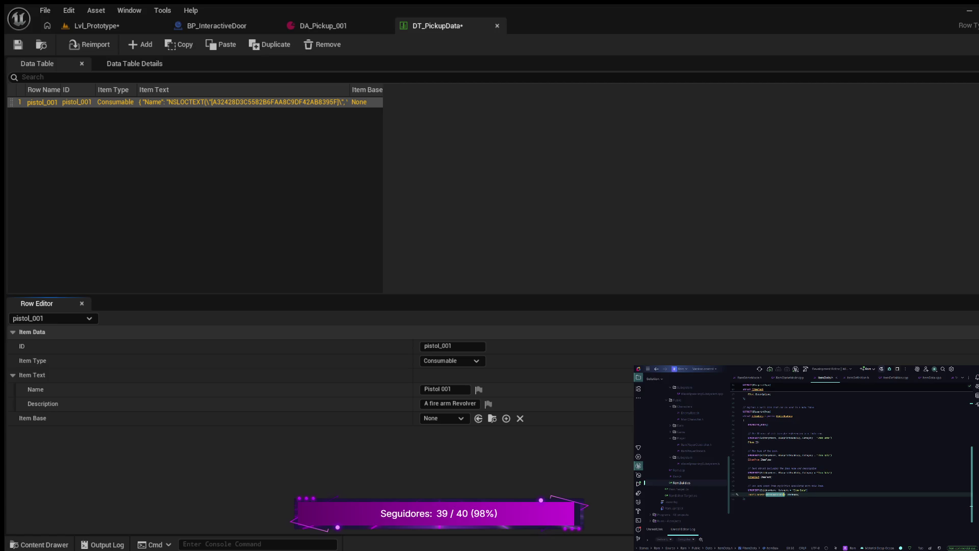
{"action": "key", "text": "BackSpace"}
{"action": "key", "text": "BackSpace"}
{"action": "key", "text": "BackSpace"}
{"action": "key", "text": "ctrl+v"}
{"action": "left_click", "coordinate": [895, 377]}
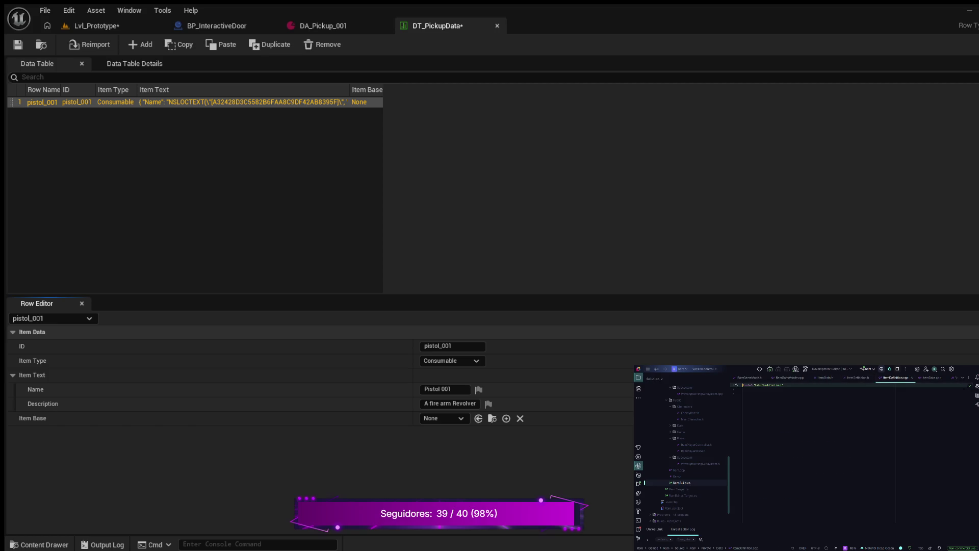
{"action": "left_click", "coordinate": [858, 378]}
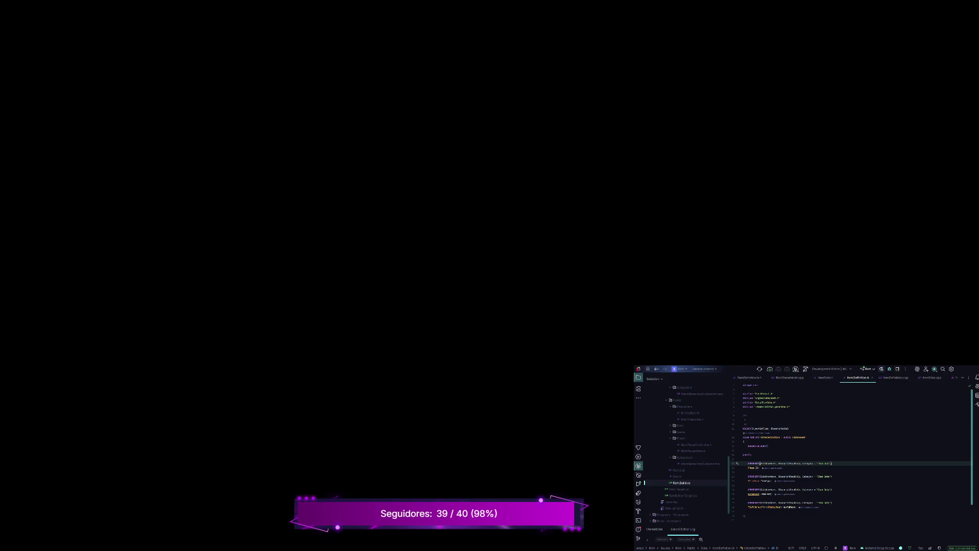
Step: Jump back from ItemDefinition.h to the ItemData.h tab with Ctrl+Alt+Left
{"action": "key", "text": "ctrl+alt+Left"}
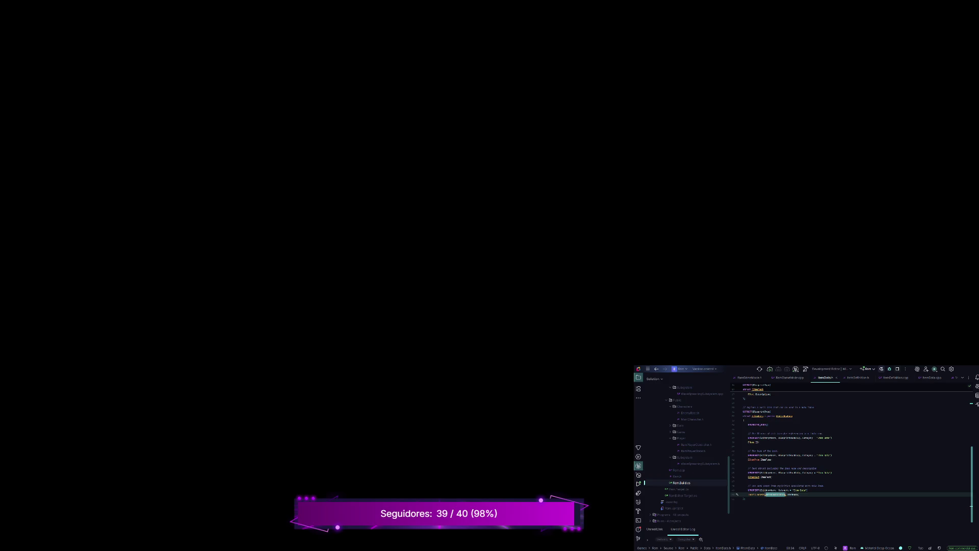
{"action": "scroll", "coordinate": [850, 454], "scroll_direction": "up", "scroll_amount": 1}
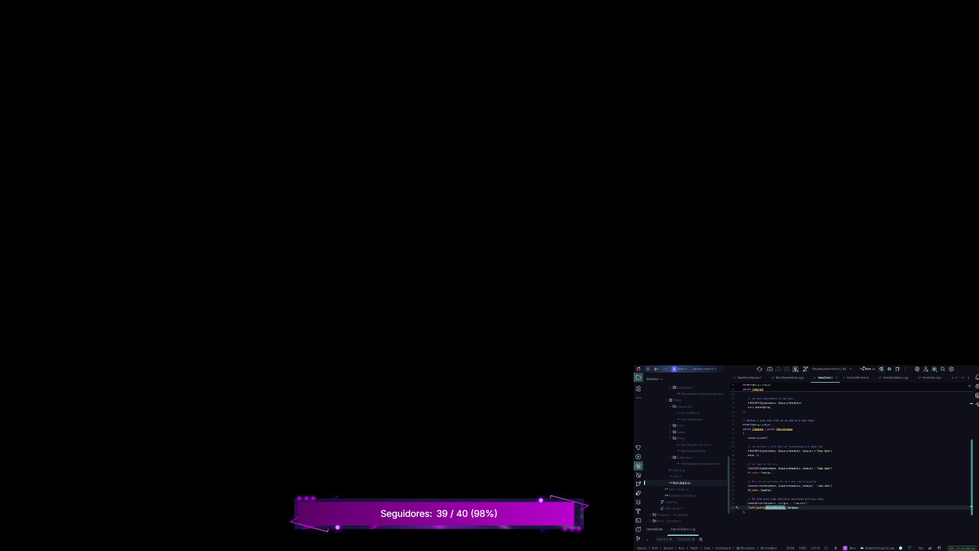
{"action": "scroll", "coordinate": [851, 454], "scroll_direction": "up", "scroll_amount": 2}
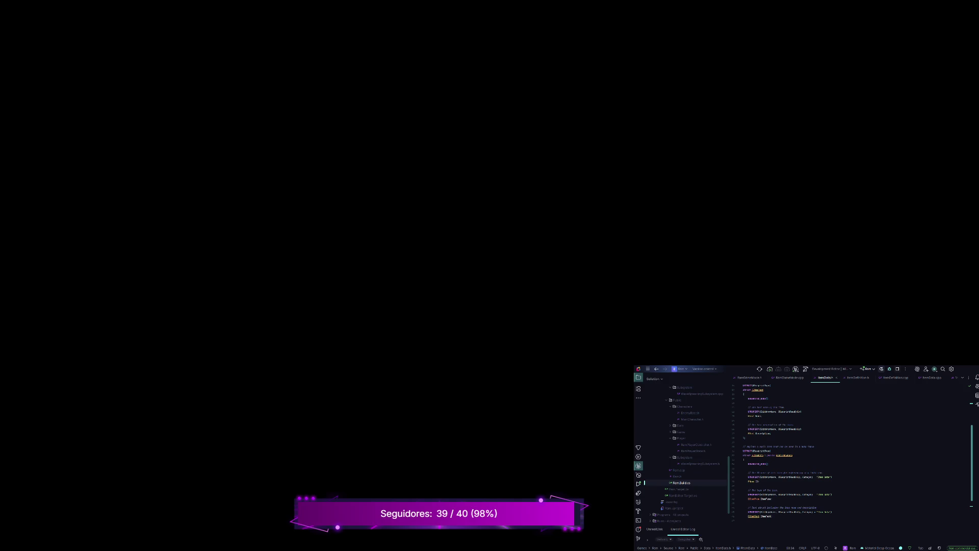
{"action": "scroll", "coordinate": [851, 454], "scroll_direction": "up", "scroll_amount": 5}
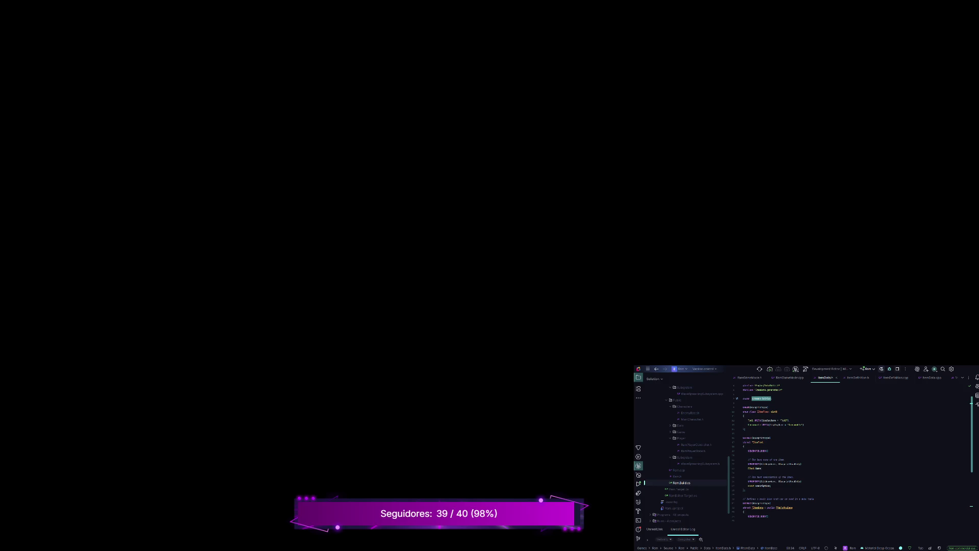
Step: Align the UMETA tags of the item-type enum entries, then scroll down to the next USTRUCT
{"action": "left_click", "coordinate": [757, 420]}
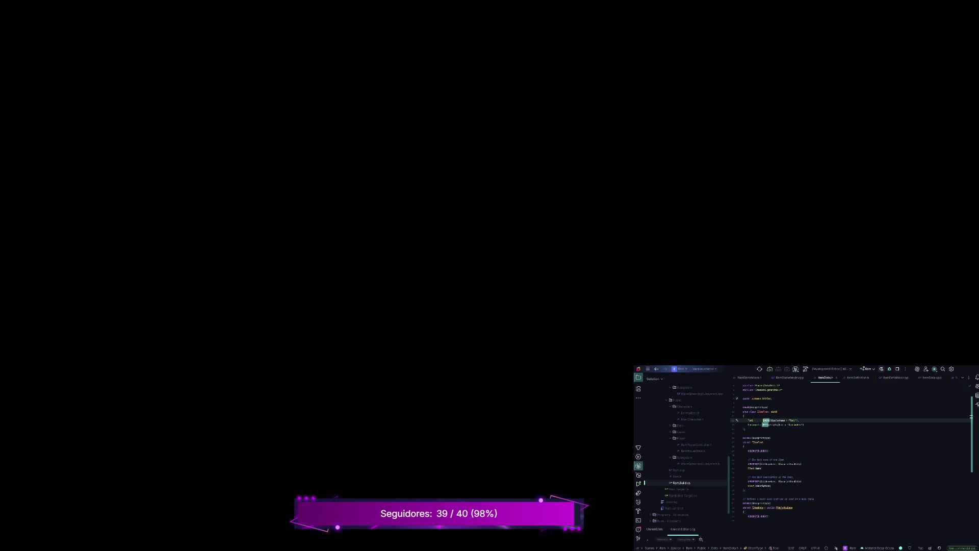
{"action": "key", "text": "Down"}
{"action": "left_click", "coordinate": [745, 428]}
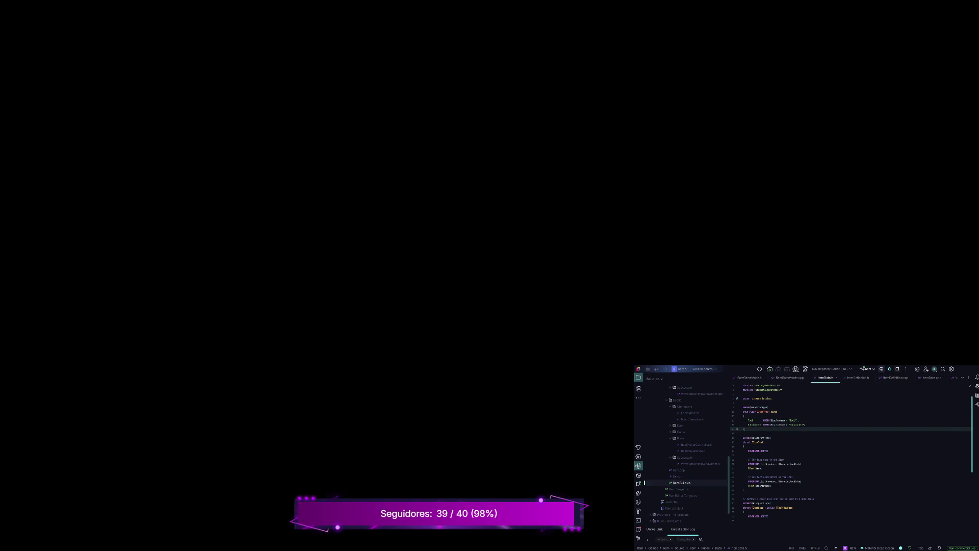
{"action": "scroll", "coordinate": [851, 453], "scroll_direction": "up", "scroll_amount": 1}
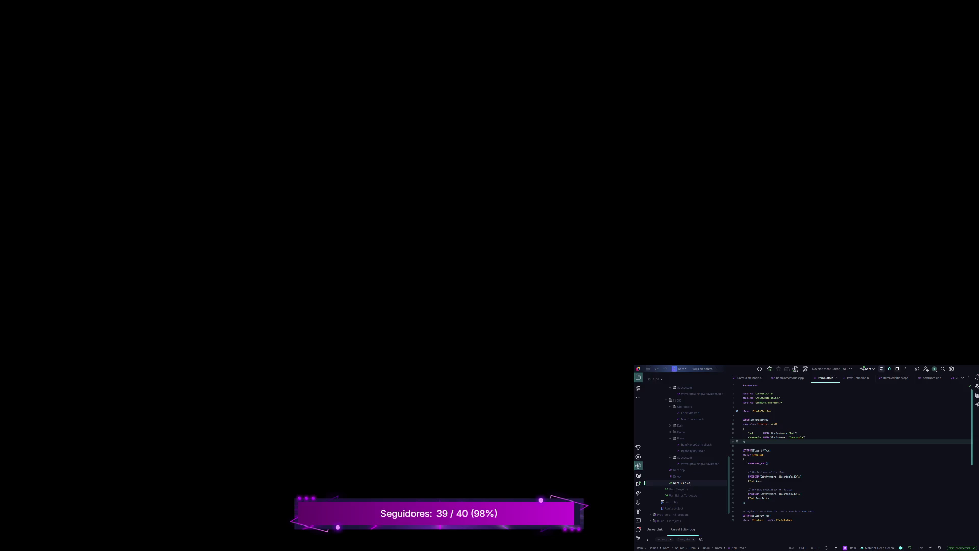
{"action": "scroll", "coordinate": [851, 453], "scroll_direction": "down", "scroll_amount": 3}
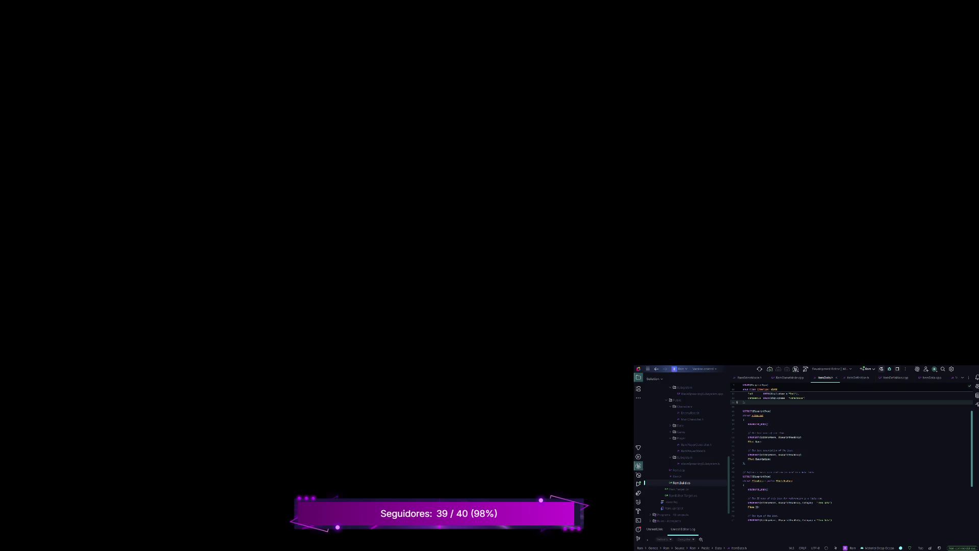
{"action": "scroll", "coordinate": [851, 453], "scroll_direction": "up", "scroll_amount": 3}
{"action": "scroll", "coordinate": [851, 452], "scroll_direction": "down", "scroll_amount": 3}
{"action": "scroll", "coordinate": [852, 454], "scroll_direction": "down", "scroll_amount": 5}
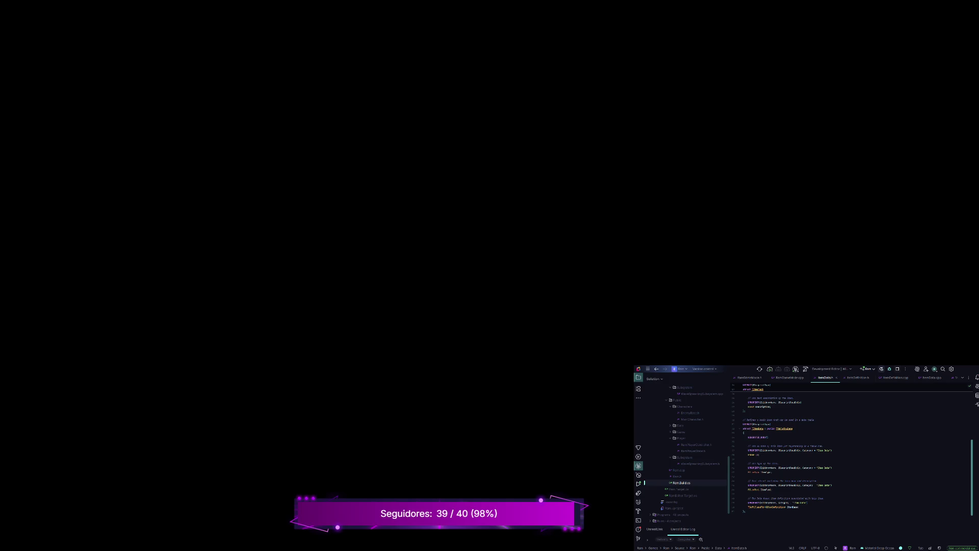
Step: Change the ItemBase member's type on line 50 from TSoftClassPtr to TSoftObjectPtr
{"action": "double_click", "coordinate": [756, 507]}
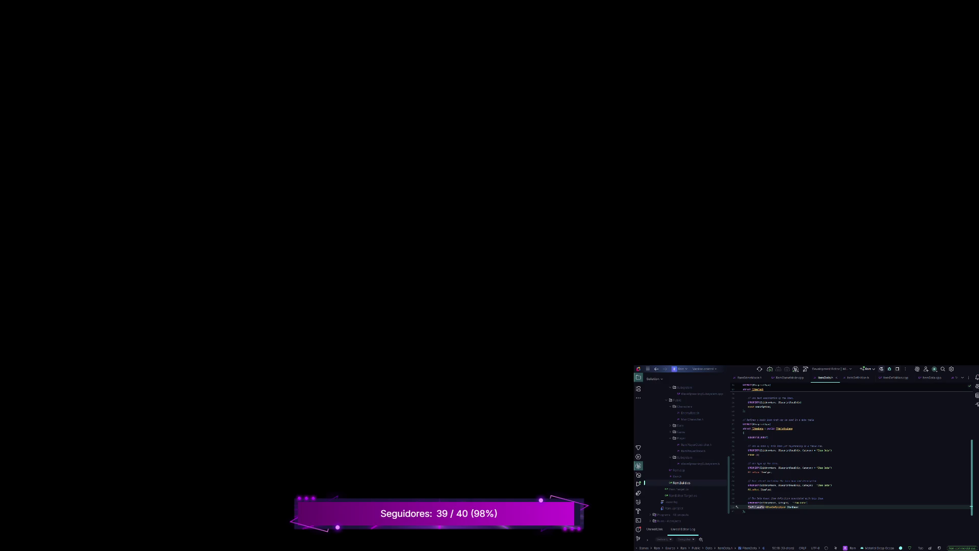
{"action": "key", "text": "BackSpace"}
{"action": "type", "text": "Sof"}
{"action": "type", "text": "Obj"}
{"action": "type", "text": "ect"}
{"action": "type", "text": "Ptr"}
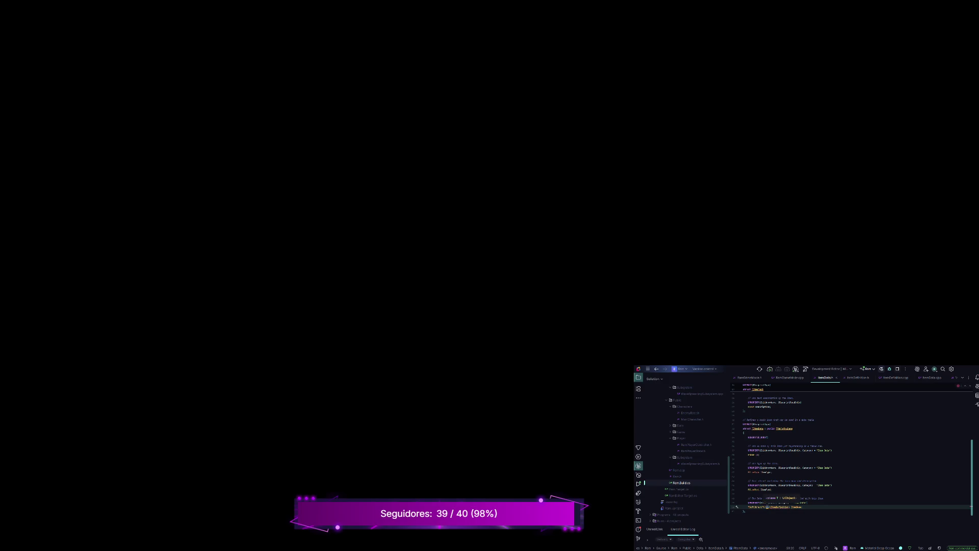
{"action": "type", "text": "<"}
{"action": "left_click", "coordinate": [765, 507]}
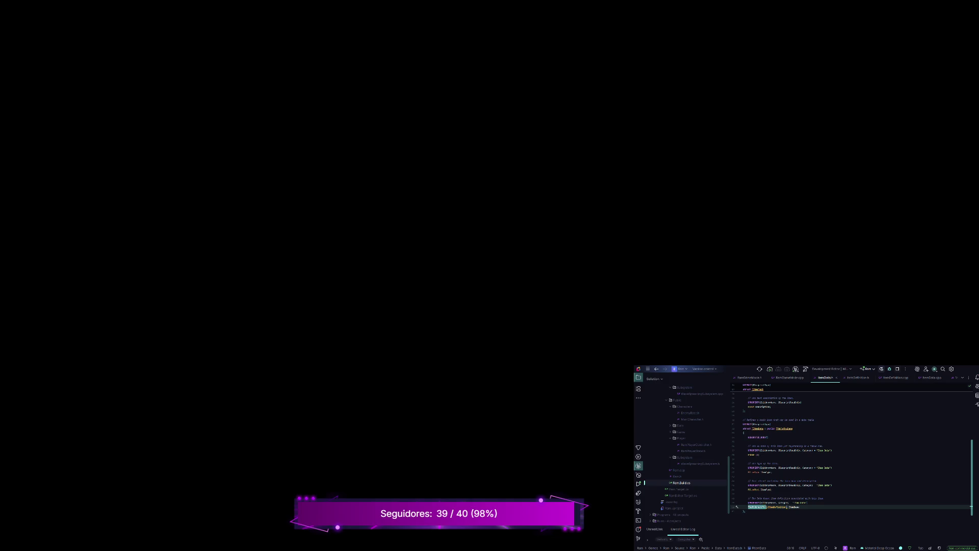
{"action": "key", "text": "Up"}
{"action": "key", "text": "End"}
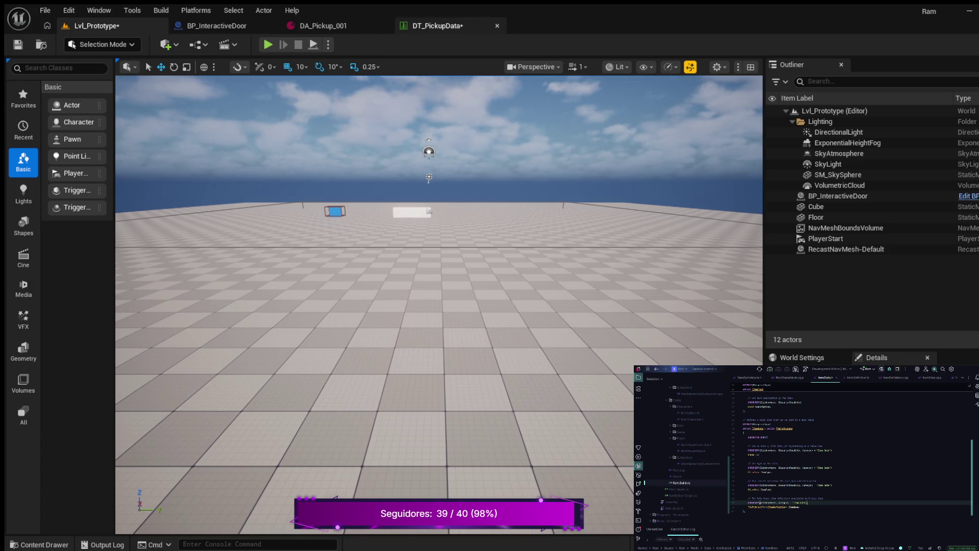
Step: Save the DT_PickupData table and close its editor
{"action": "left_click", "coordinate": [437, 26]}
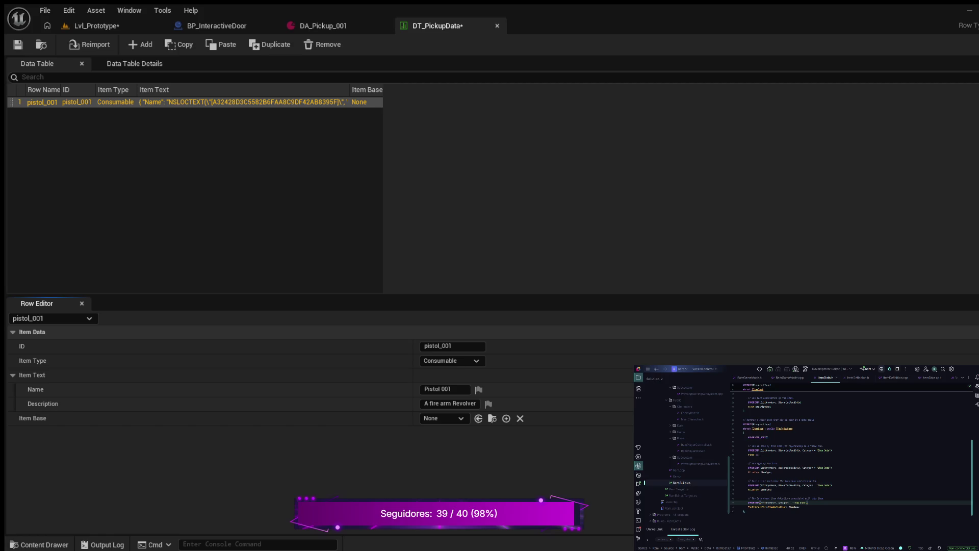
{"action": "left_click", "coordinate": [18, 44]}
{"action": "left_click", "coordinate": [498, 25]}
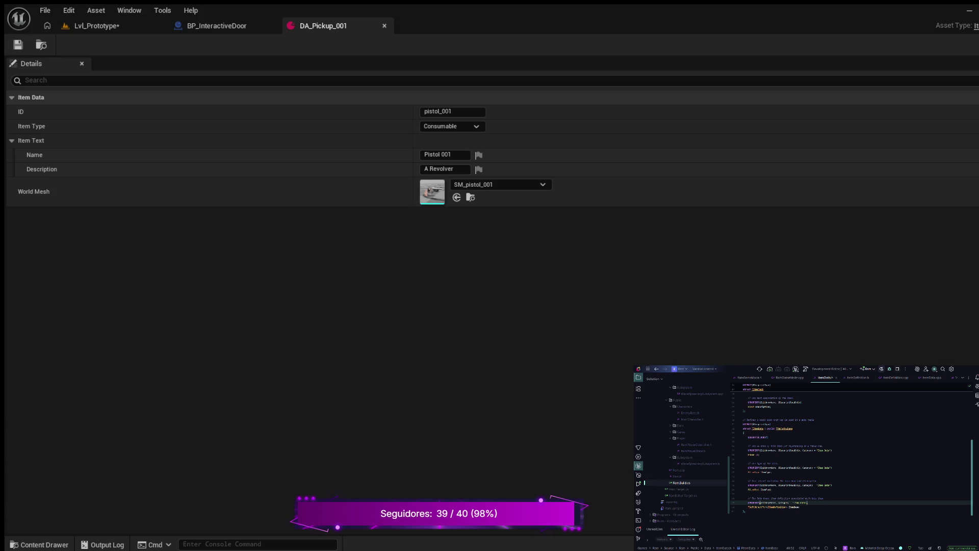
Step: Close the DA_Pickup_001 and BP_InteractiveDoor editors and save the Lvl_Prototype level
{"action": "left_click", "coordinate": [384, 25]}
{"action": "left_click", "coordinate": [271, 26]}
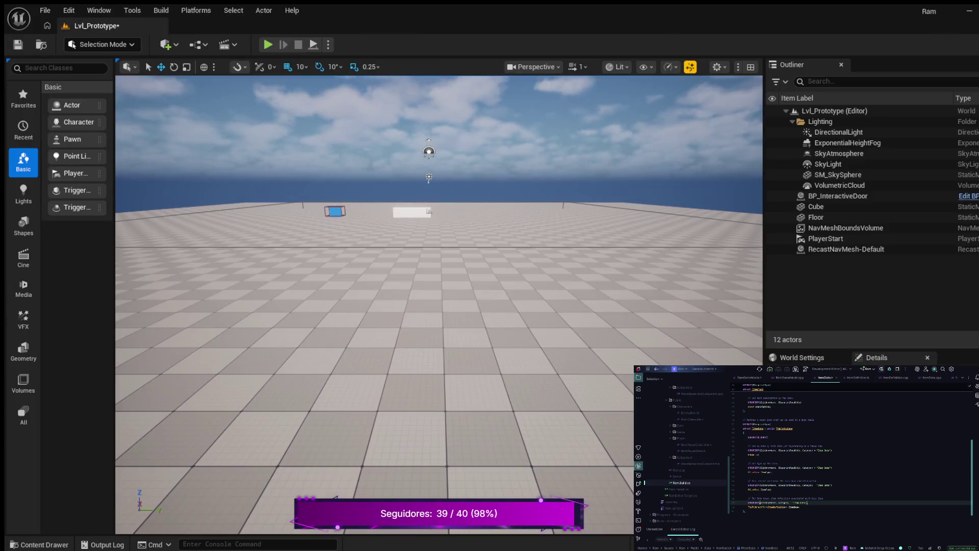
{"action": "left_click", "coordinate": [18, 44]}
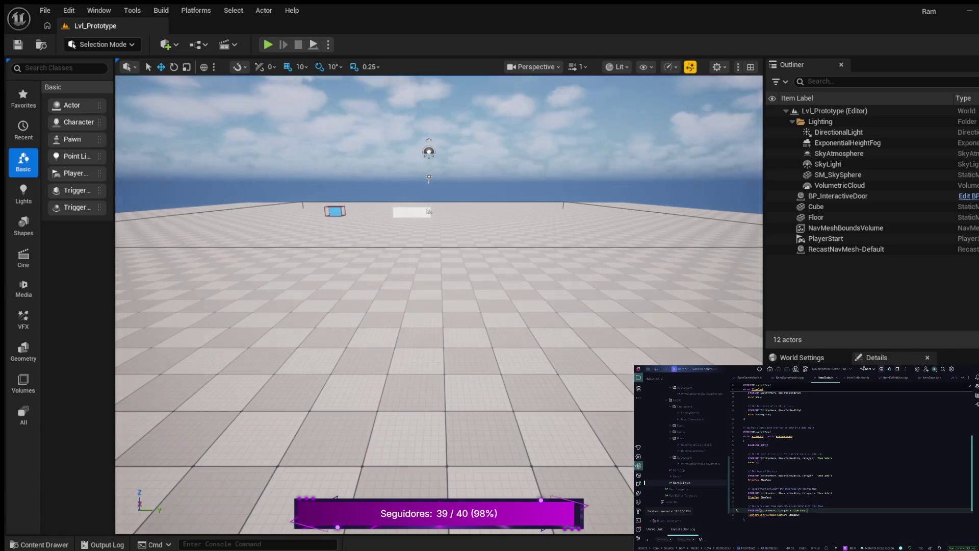
Step: Open DT_PickupData from the Data folder in the Content Drawer
{"action": "scroll", "coordinate": [438, 306], "scroll_direction": "down", "scroll_amount": 8}
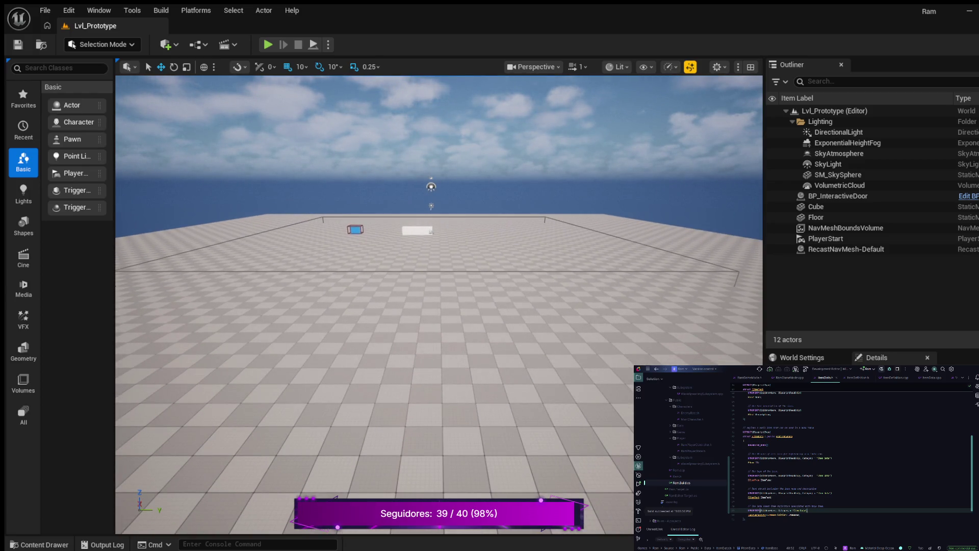
{"action": "left_click", "coordinate": [39, 545]}
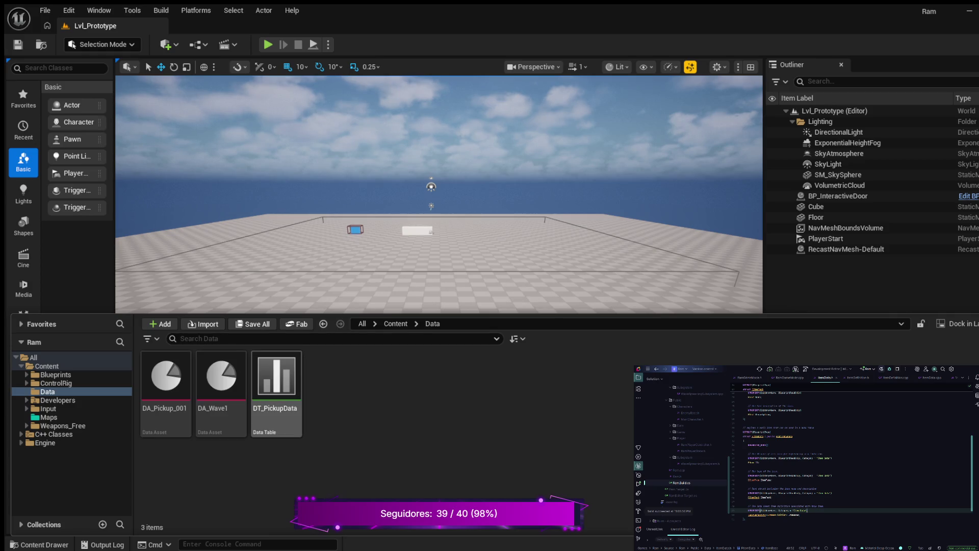
{"action": "left_click", "coordinate": [277, 377]}
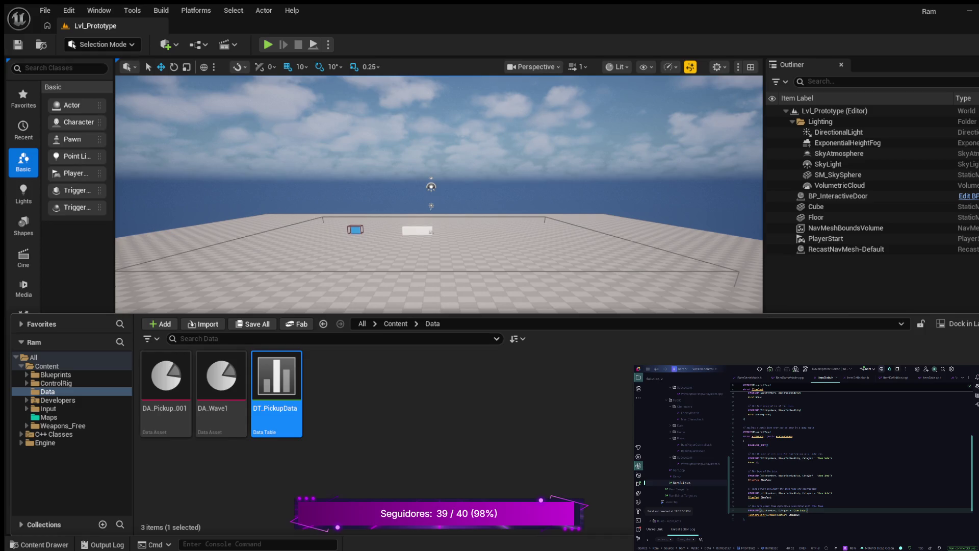
{"action": "double_click", "coordinate": [276, 378]}
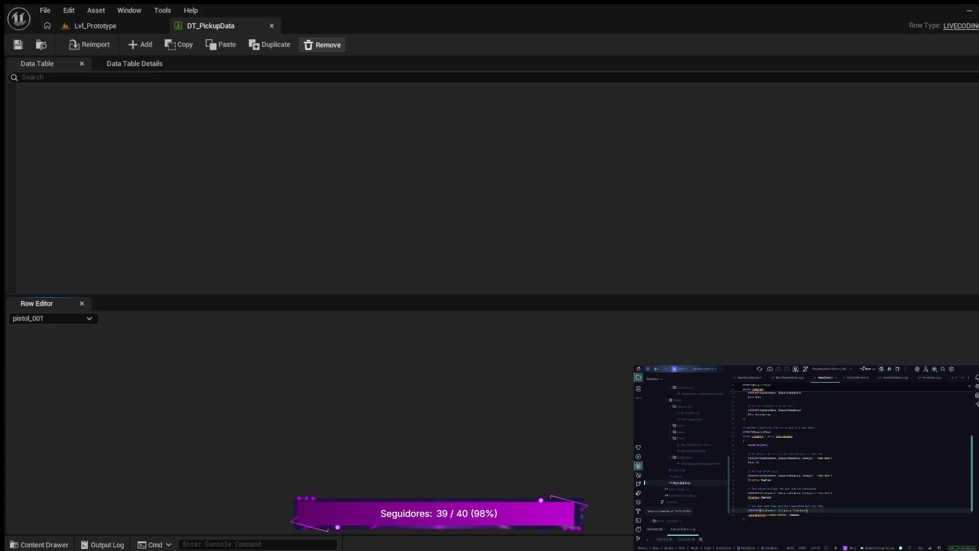
{"action": "left_click", "coordinate": [82, 303]}
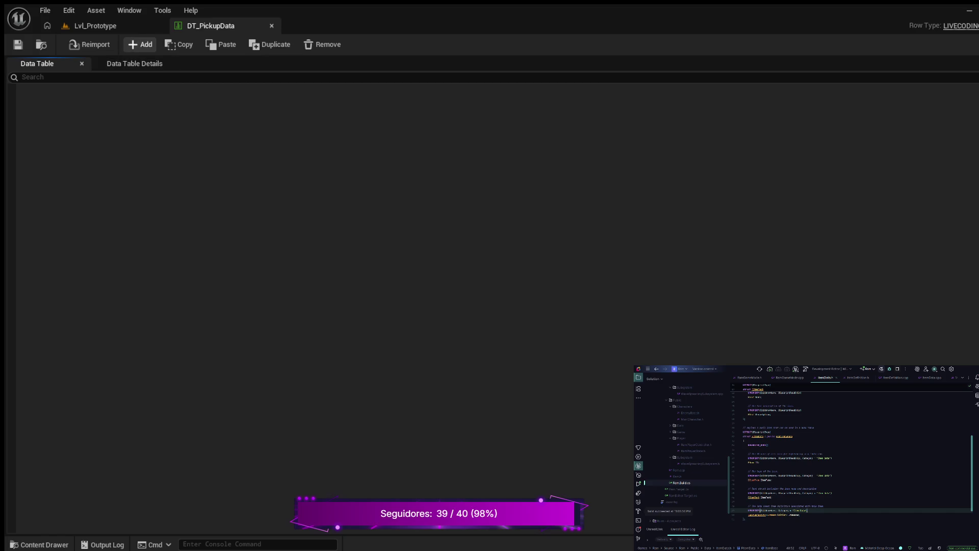
{"action": "left_click", "coordinate": [82, 63]}
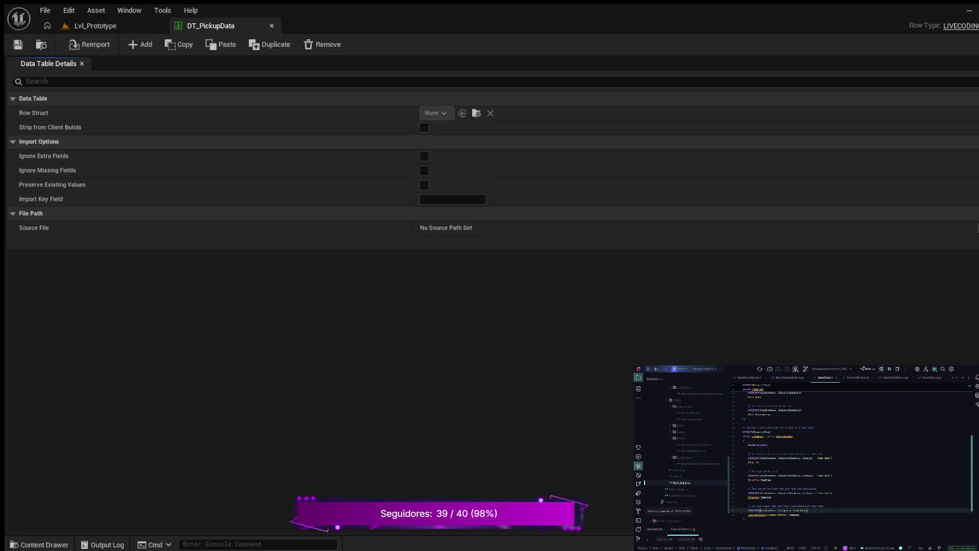
{"action": "left_click", "coordinate": [271, 26]}
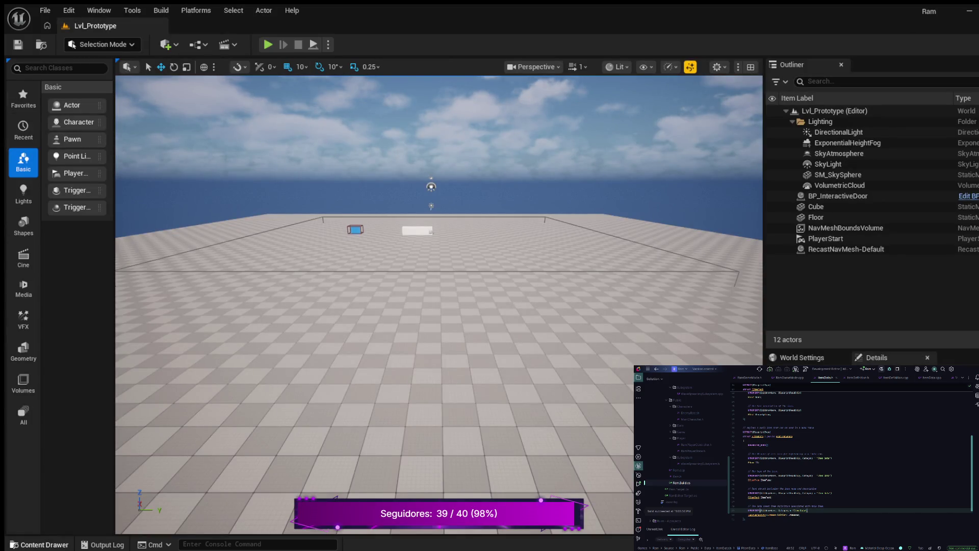
Step: Open DA_Pickup_001 from the Data folder using the arrow keys, then reopen the Content Drawer
{"action": "left_click", "coordinate": [39, 544]}
{"action": "key", "text": "Left"}
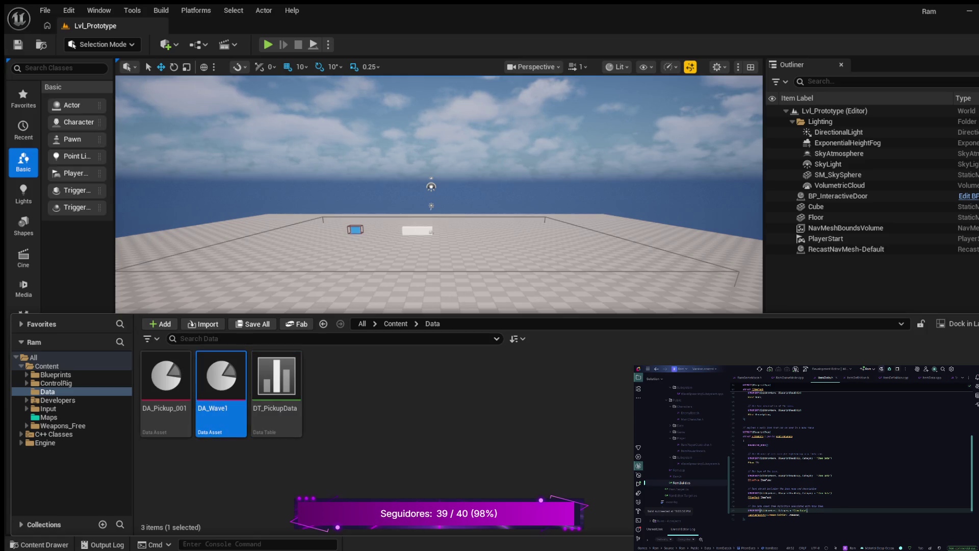
{"action": "key", "text": "Left"}
{"action": "key", "text": "Return"}
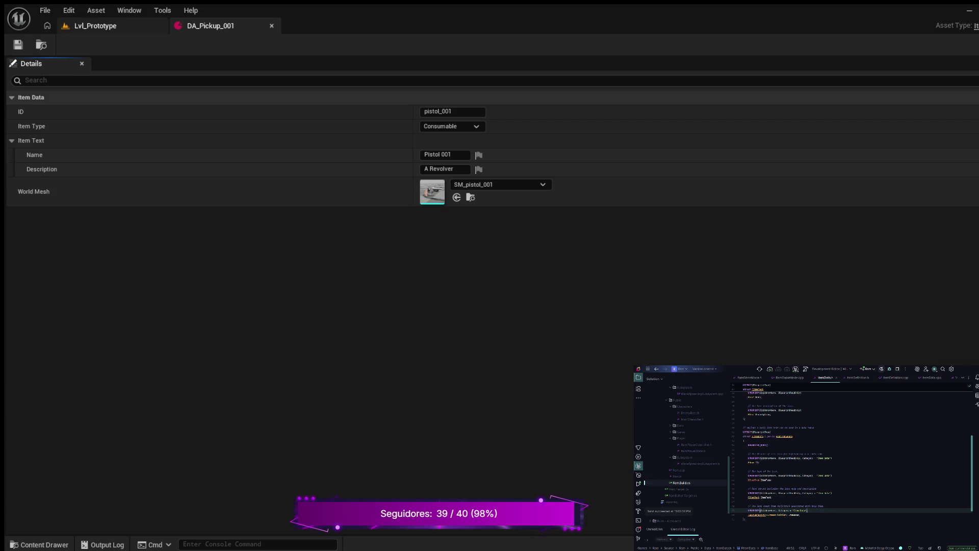
{"action": "left_click", "coordinate": [95, 25]}
{"action": "left_click", "coordinate": [211, 26]}
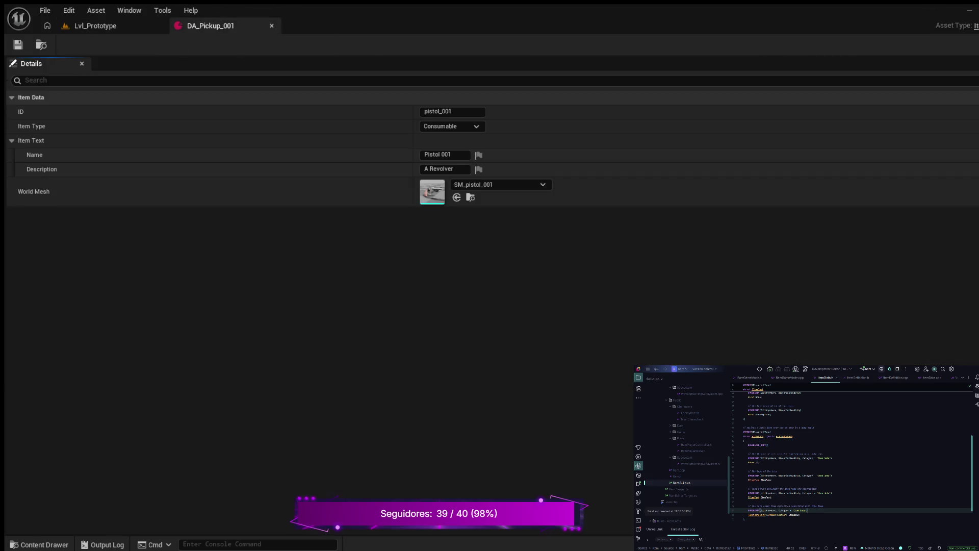
{"action": "left_click", "coordinate": [39, 544]}
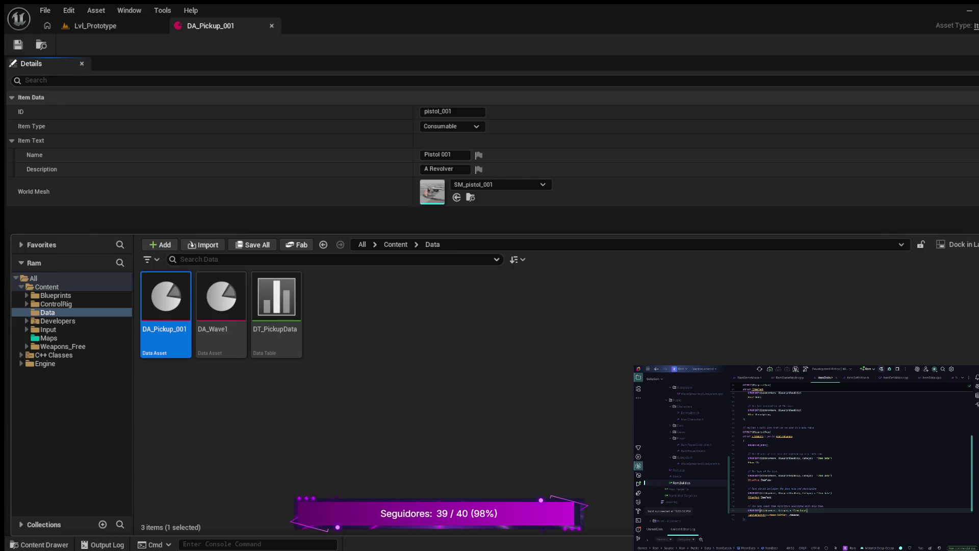
Step: Delete the old DT_PickupData table from the Data folder
{"action": "left_click", "coordinate": [276, 301]}
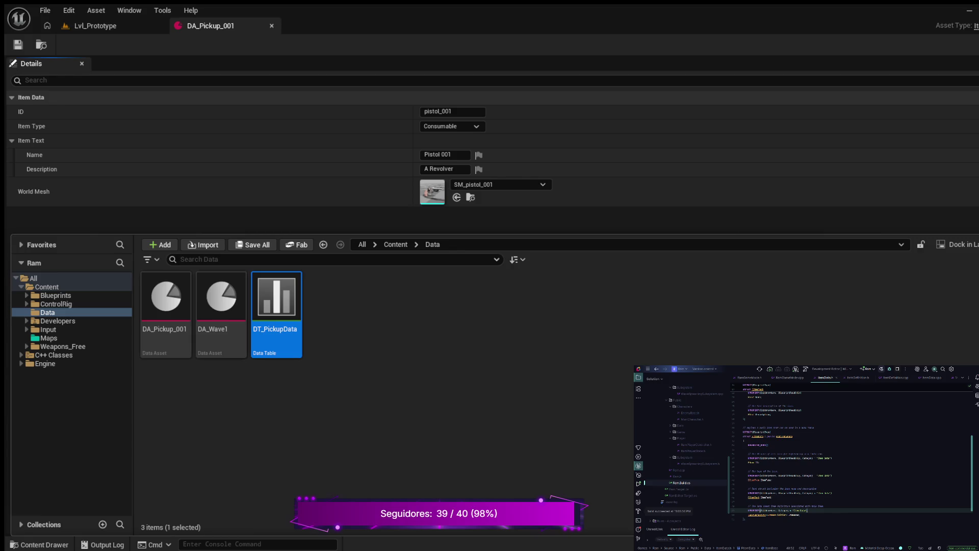
{"action": "key", "text": "Delete"}
{"action": "key", "text": "alt+f"}
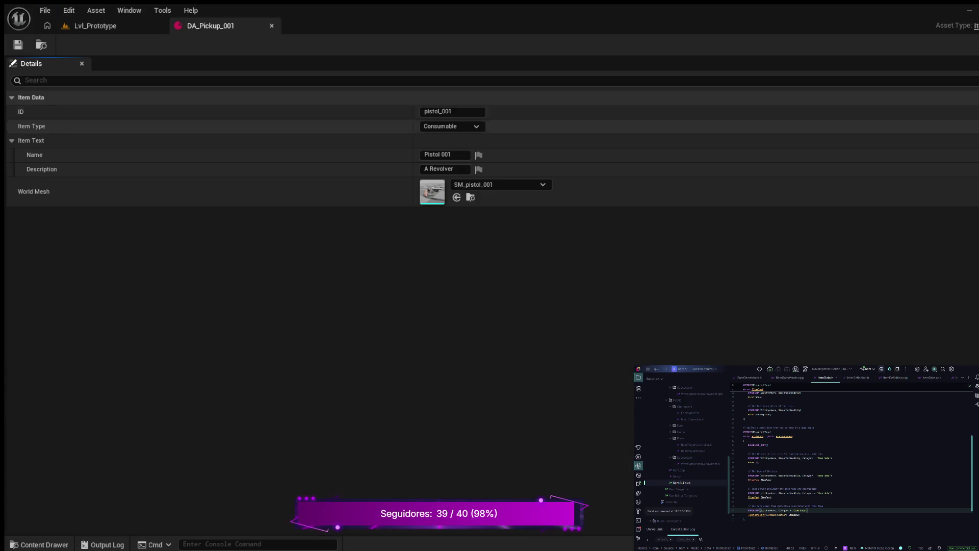
{"action": "key", "text": "ctrl+space"}
{"action": "key", "text": "Escape"}
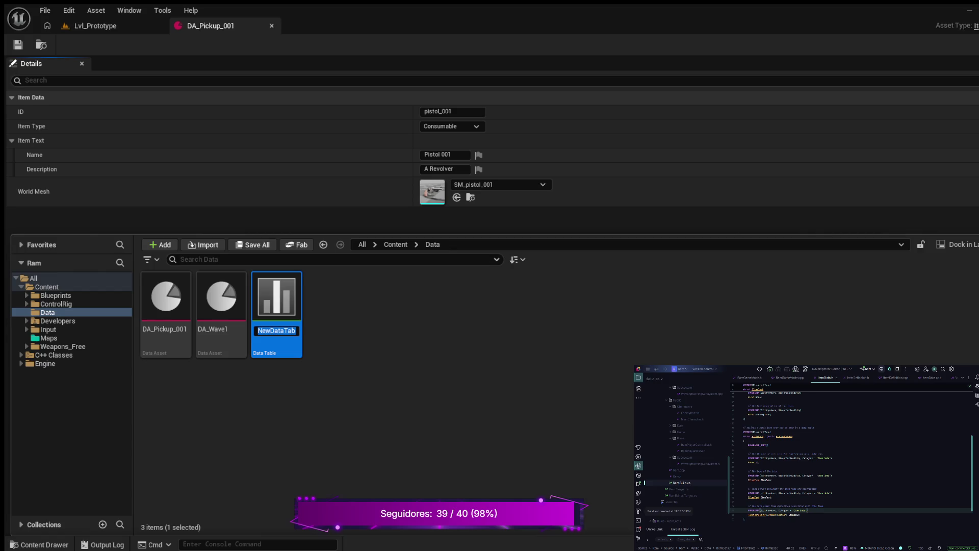
Step: Name the new ItemData-based table DT_PickupData and open it
{"action": "type", "text": "DT_"}
{"action": "type", "text": "Pickup"}
{"action": "type", "text": "Data"}
{"action": "key", "text": "Return"}
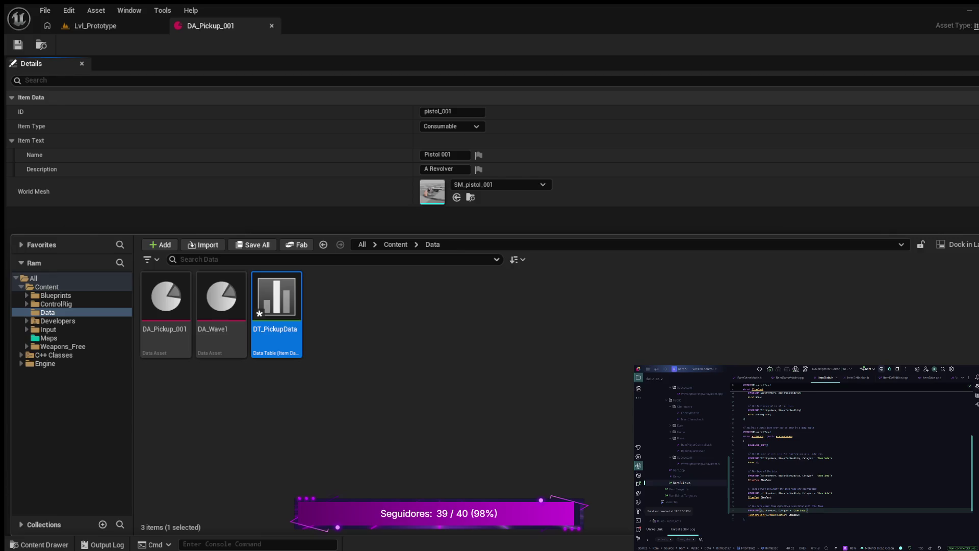
{"action": "double_click", "coordinate": [277, 301]}
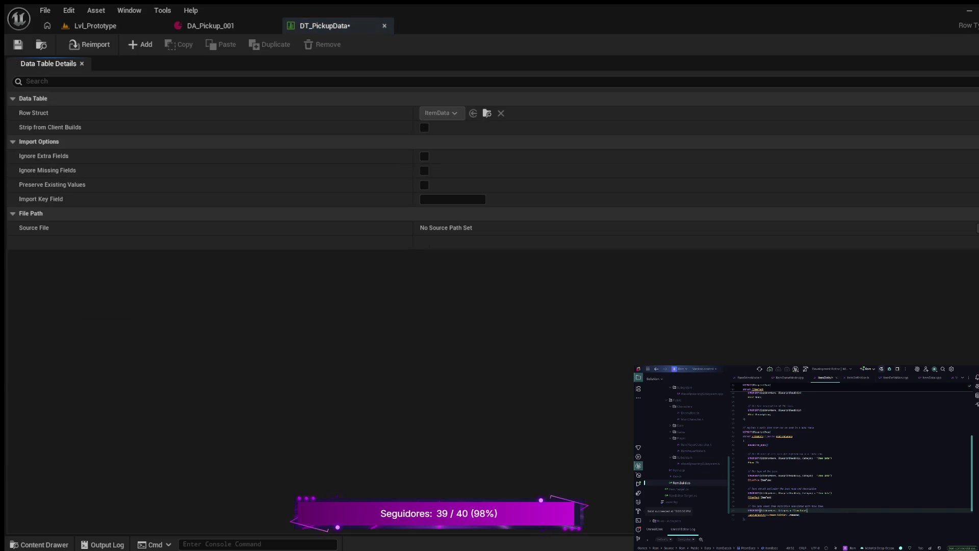
Step: Add a new row to DT_PickupData, then close the settings panel and the table editor
{"action": "left_click", "coordinate": [140, 44]}
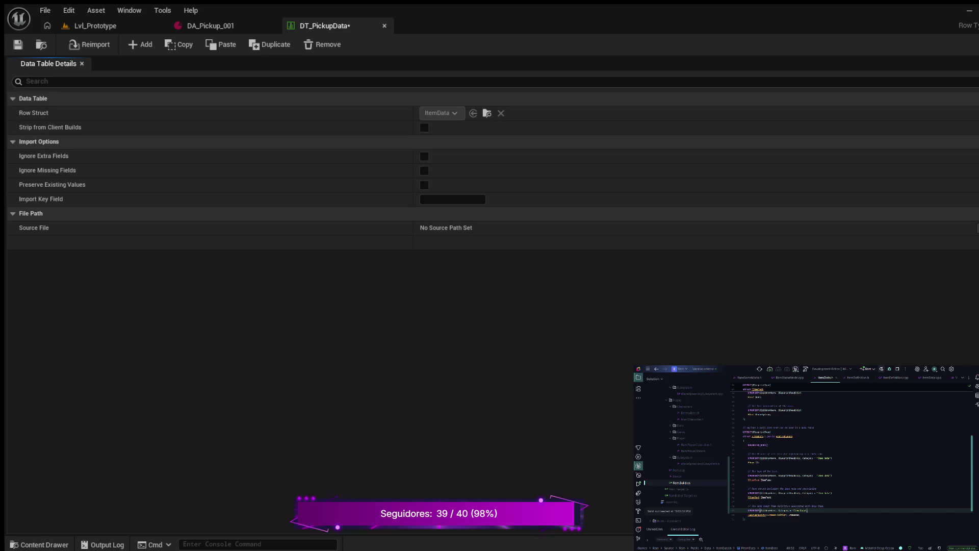
{"action": "left_click", "coordinate": [81, 64]}
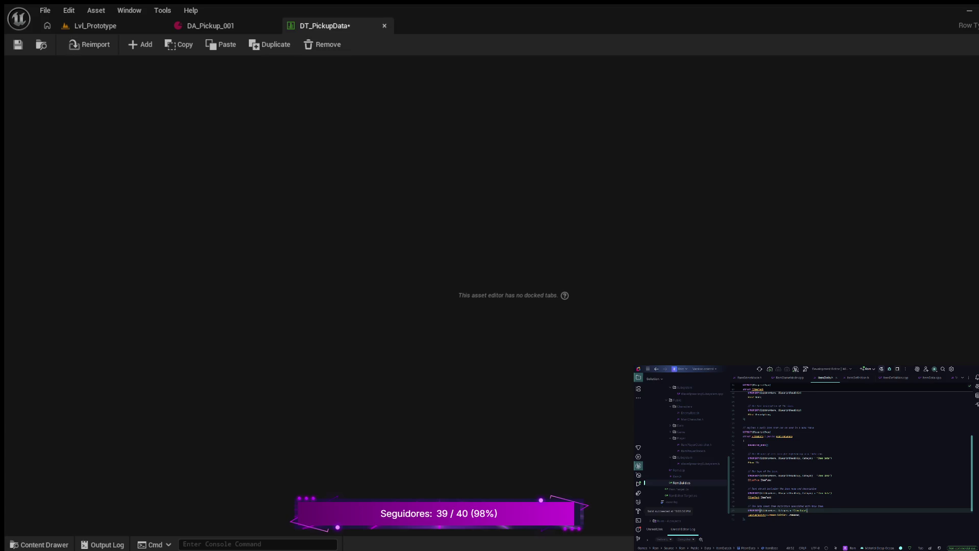
{"action": "left_click", "coordinate": [384, 25]}
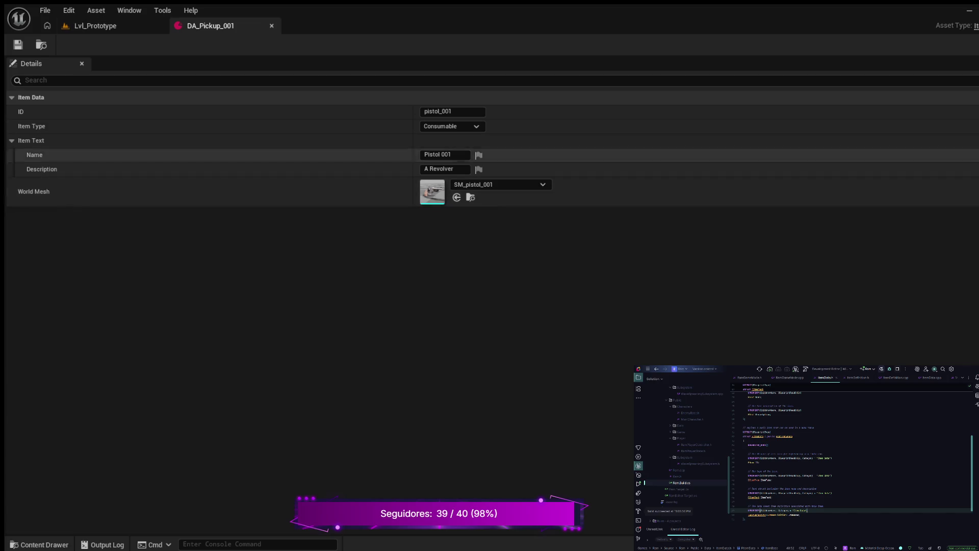
Step: Close DA_Pickup_001 and select DT_PickupData in the Content Drawer's Data folder
{"action": "left_click", "coordinate": [271, 26]}
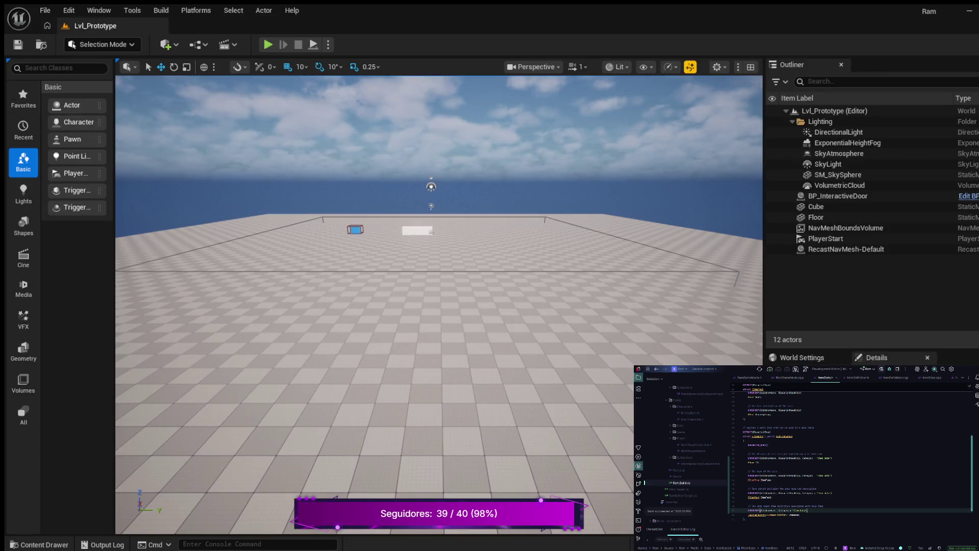
{"action": "left_click", "coordinate": [39, 545]}
{"action": "left_click", "coordinate": [220, 392]}
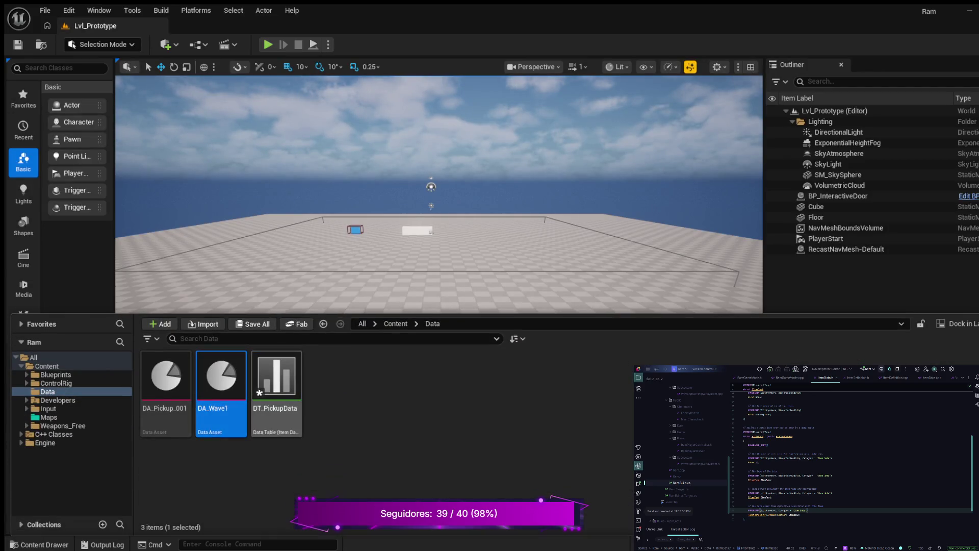
{"action": "left_click", "coordinate": [276, 393]}
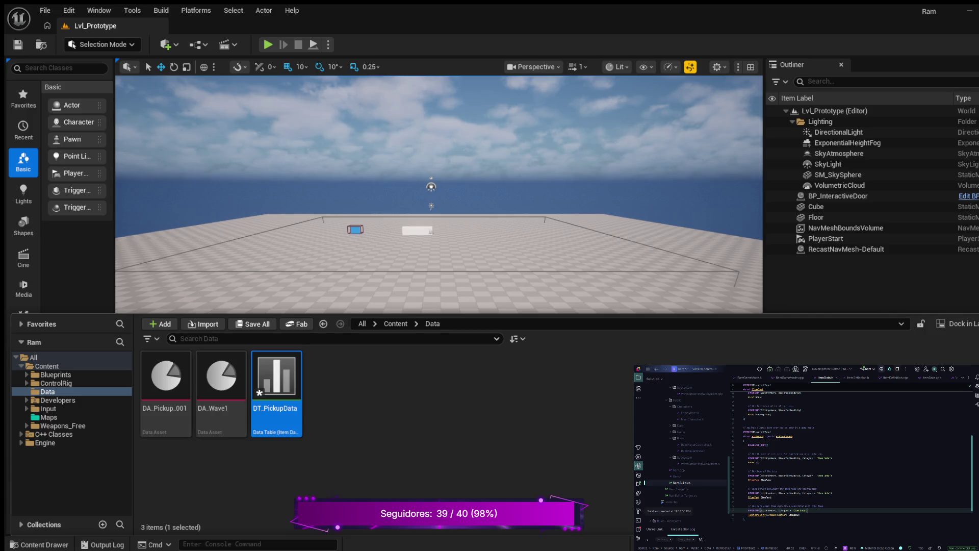
Step: Delete the old DT_PickupData asset and reopen the Content Drawer on the Data folder
{"action": "key", "text": "Delete"}
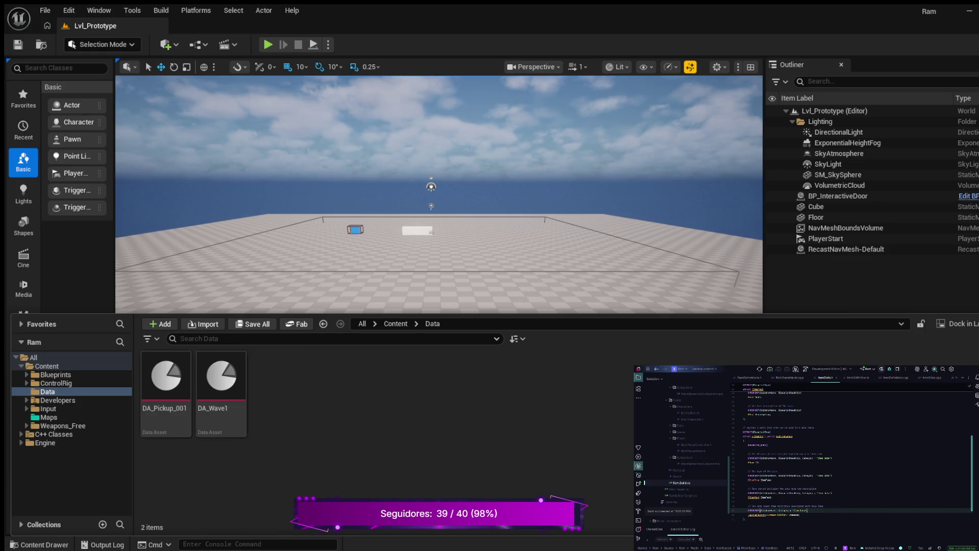
{"action": "key", "text": "ctrl+space"}
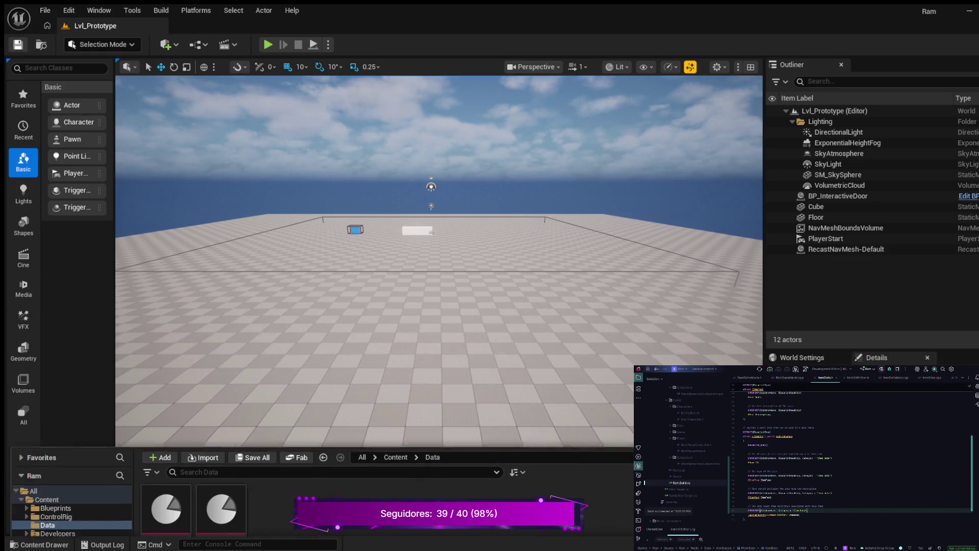
{"action": "key", "text": "ctrl+space"}
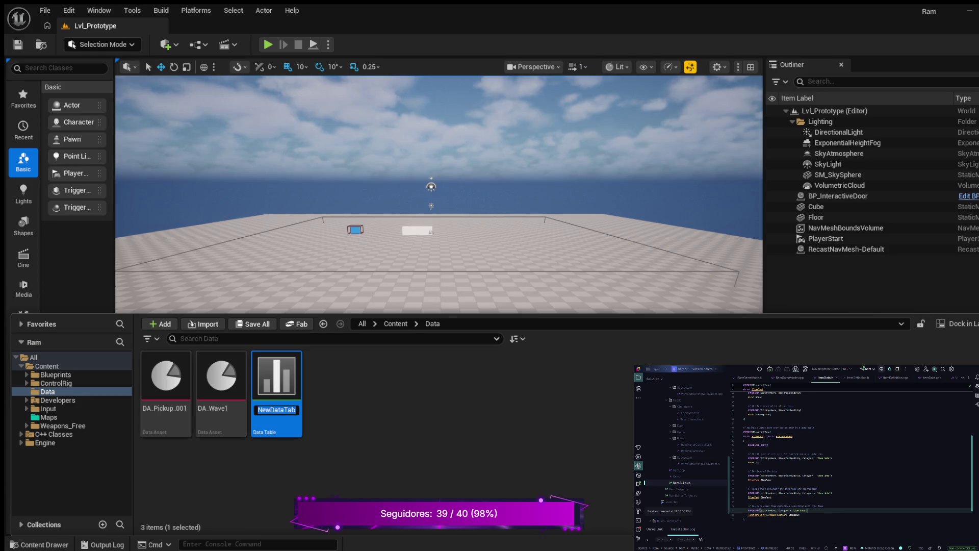
Step: Name the new data table DT_PickupData, open it, and add its first row
{"action": "type", "text": "DT_Pickup"}
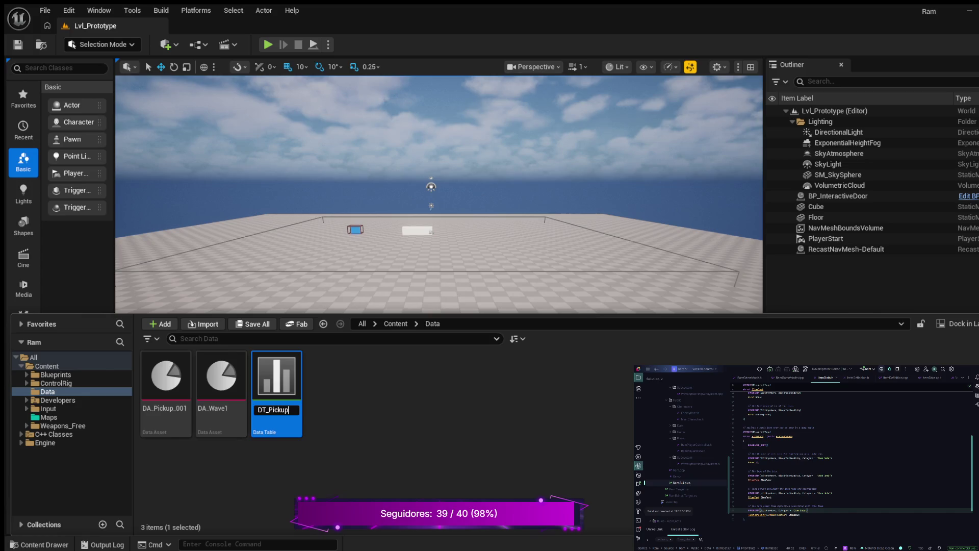
{"action": "type", "text": "Data"}
{"action": "key", "text": "Return"}
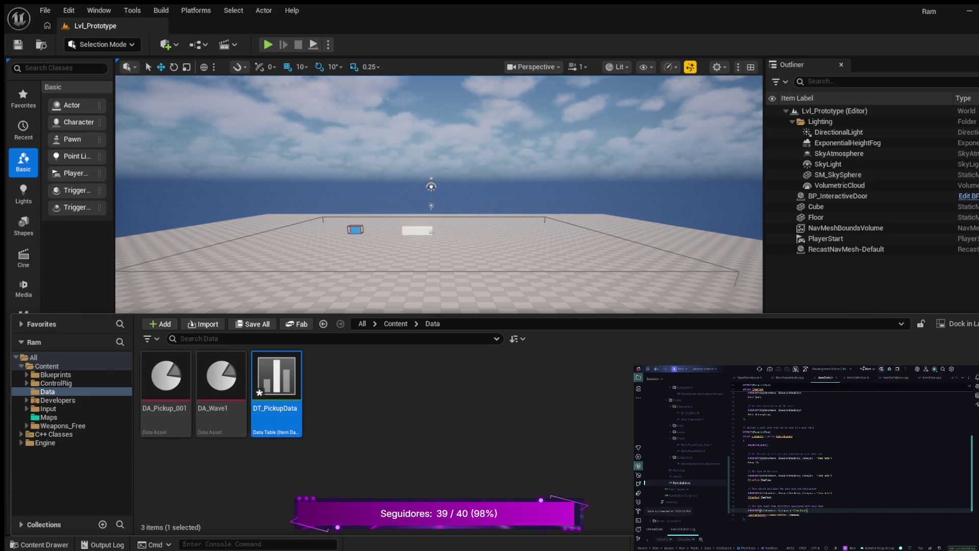
{"action": "double_click", "coordinate": [276, 377]}
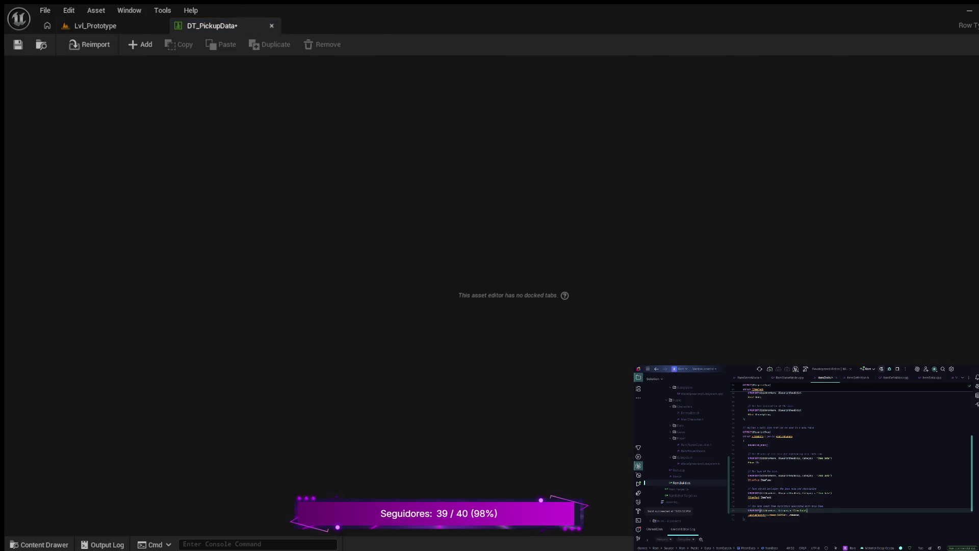
{"action": "left_click", "coordinate": [140, 44]}
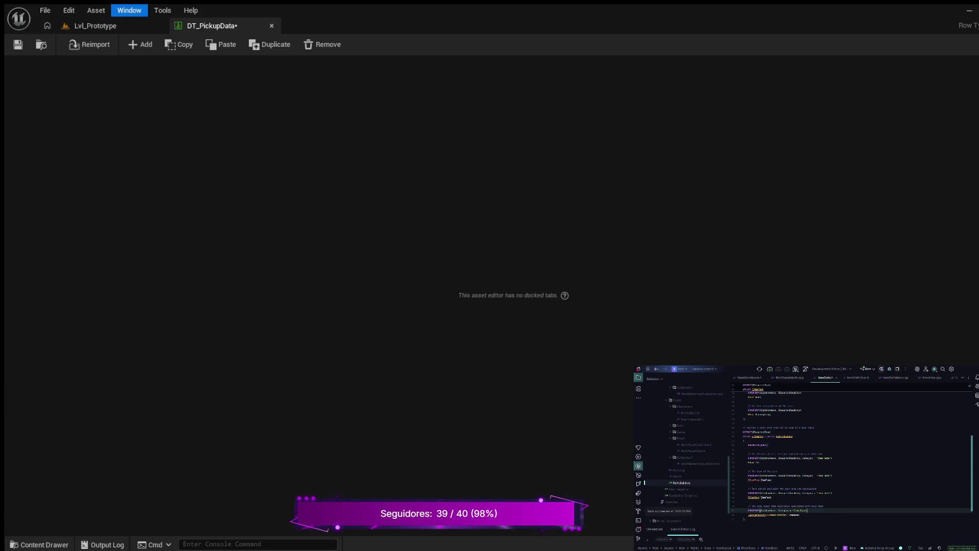
Step: Bring back the Data Table Details panel and row grid in the DT_PickupData editor
{"action": "key", "text": "Return"}
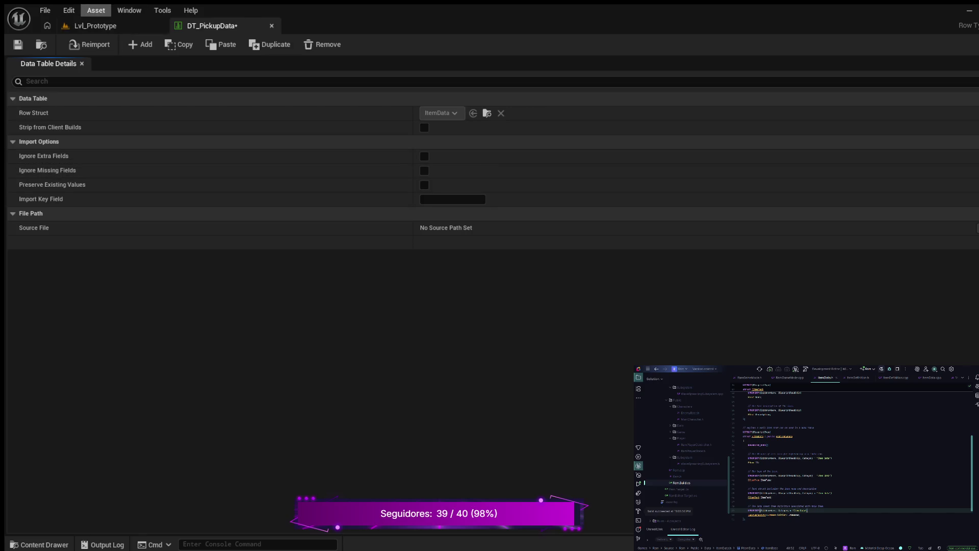
{"action": "key", "text": "Right"}
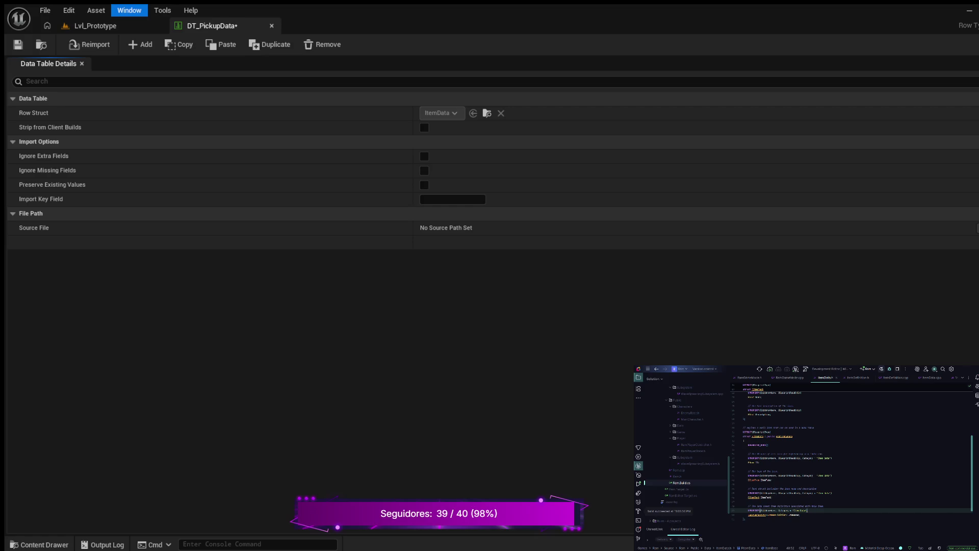
{"action": "left_click", "coordinate": [139, 44]}
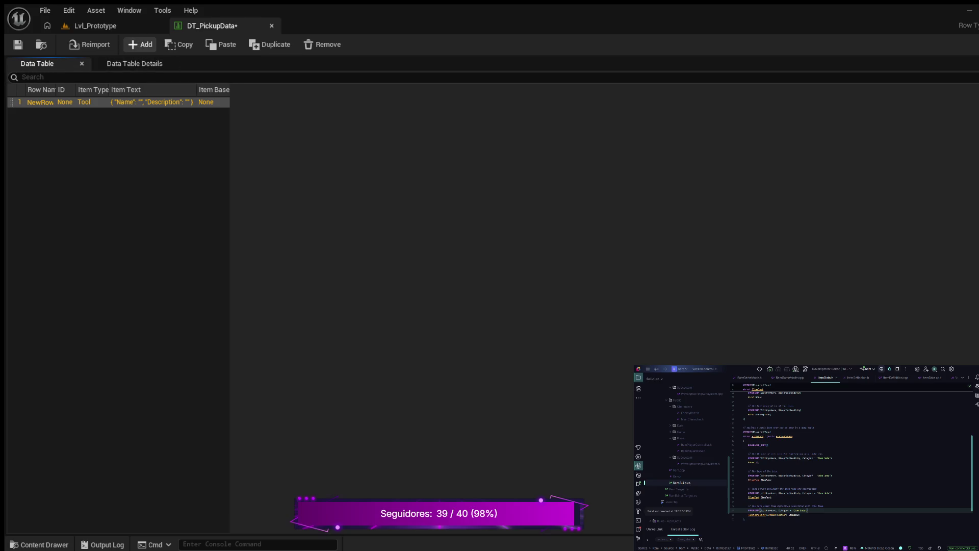
Step: Add and then remove a second row, leaving only NewRow, and show its row editor
{"action": "left_click", "coordinate": [140, 44]}
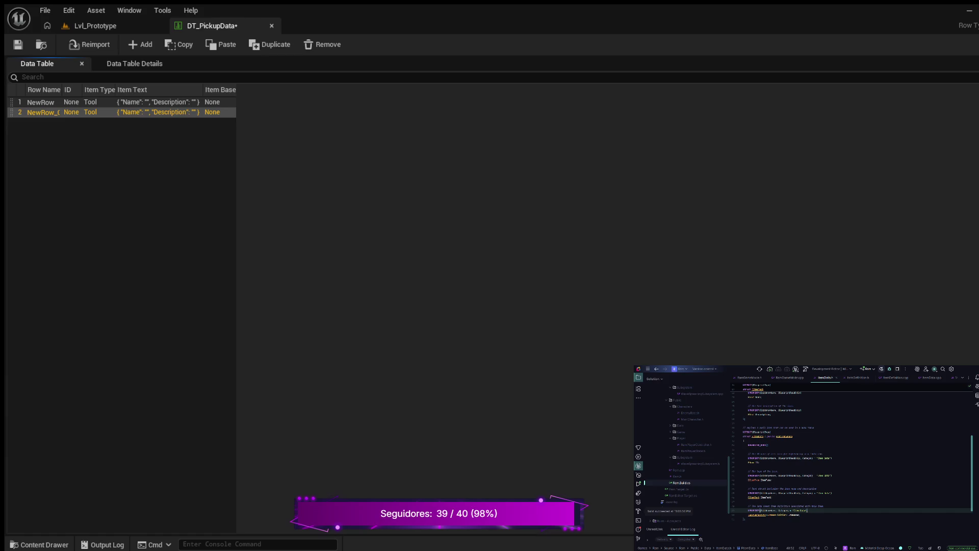
{"action": "key", "text": "F2"}
{"action": "key", "text": "Return"}
{"action": "left_click", "coordinate": [134, 63]}
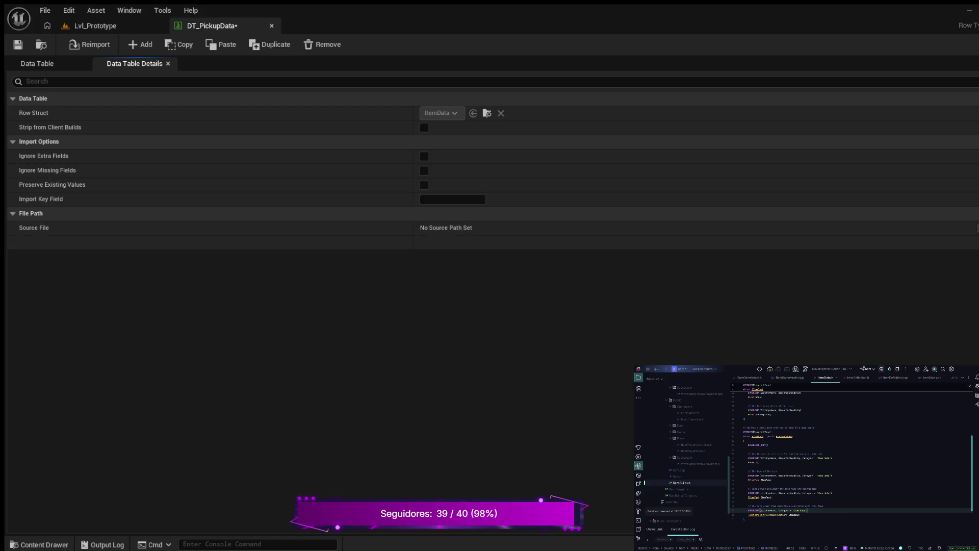
{"action": "left_click", "coordinate": [36, 63]}
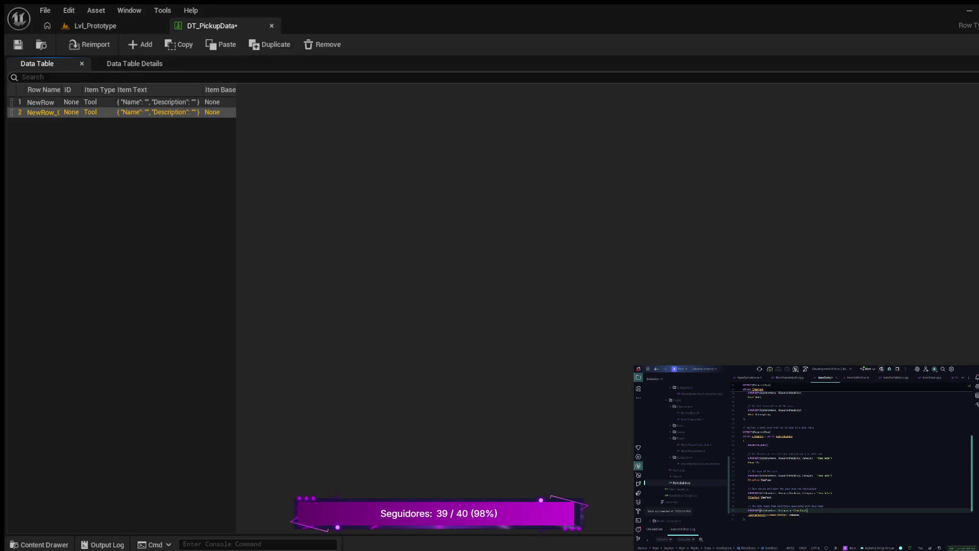
{"action": "left_click", "coordinate": [40, 102]}
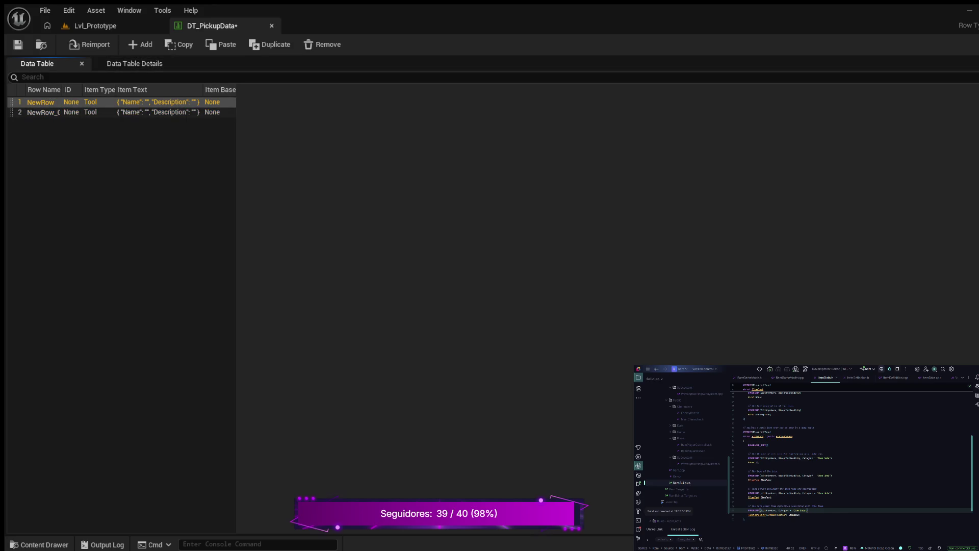
{"action": "left_click", "coordinate": [41, 112]}
{"action": "left_click", "coordinate": [322, 44]}
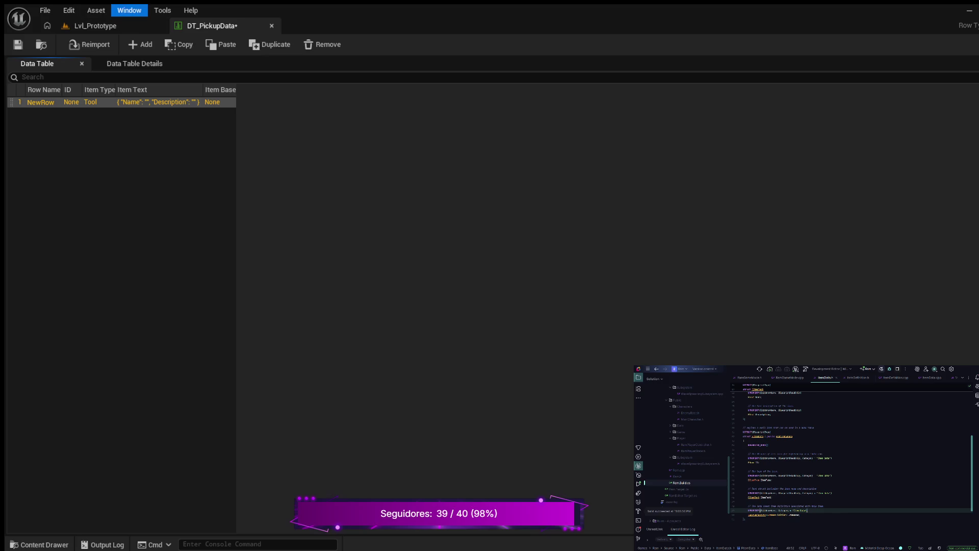
{"action": "key", "text": "Return"}
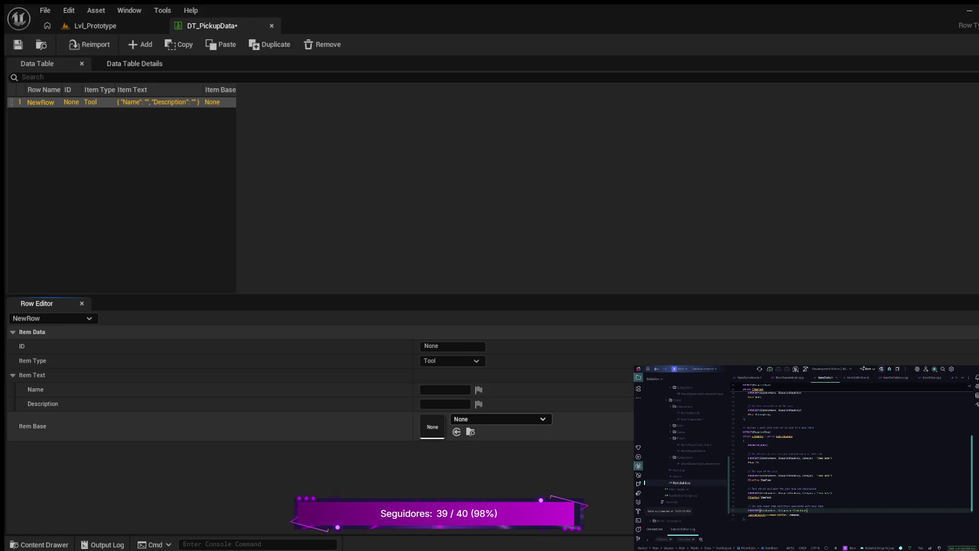
Step: Rename the table row from NewRow to pistol_001
{"action": "left_click", "coordinate": [41, 103]}
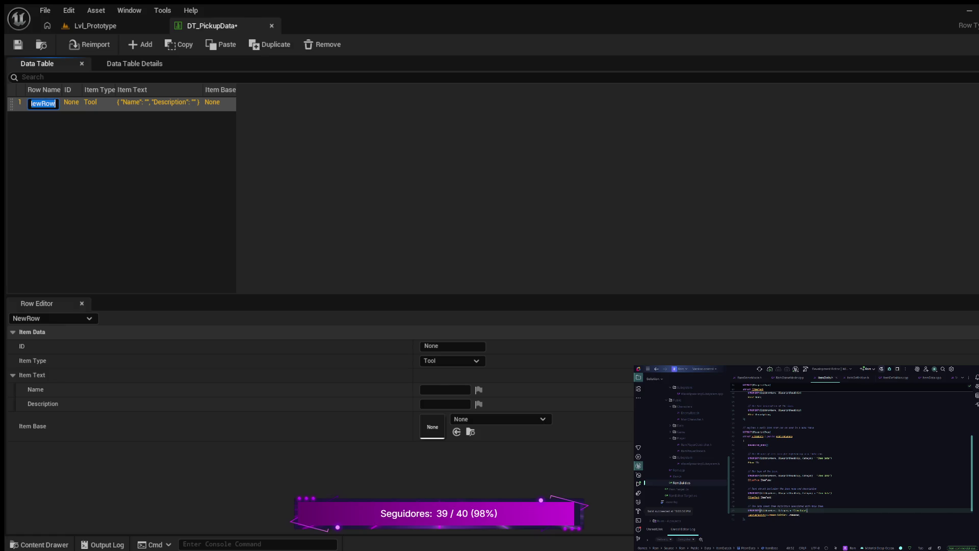
{"action": "type", "text": "pistol"}
{"action": "type", "text": "_001"}
{"action": "key", "text": "Return"}
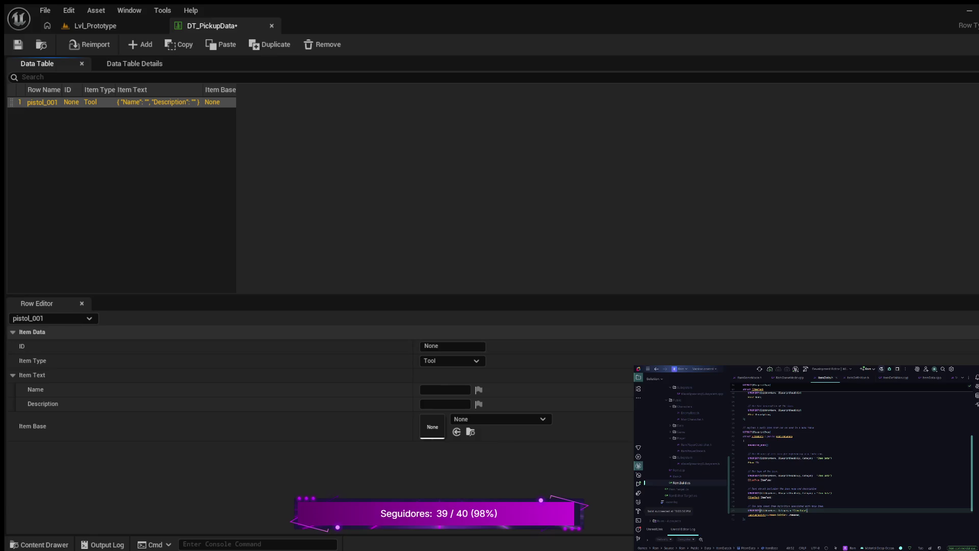
Step: Open the DA_Pickup_001 data asset from the Data folder and select its pistol_001 ID value
{"action": "left_click", "coordinate": [39, 544]}
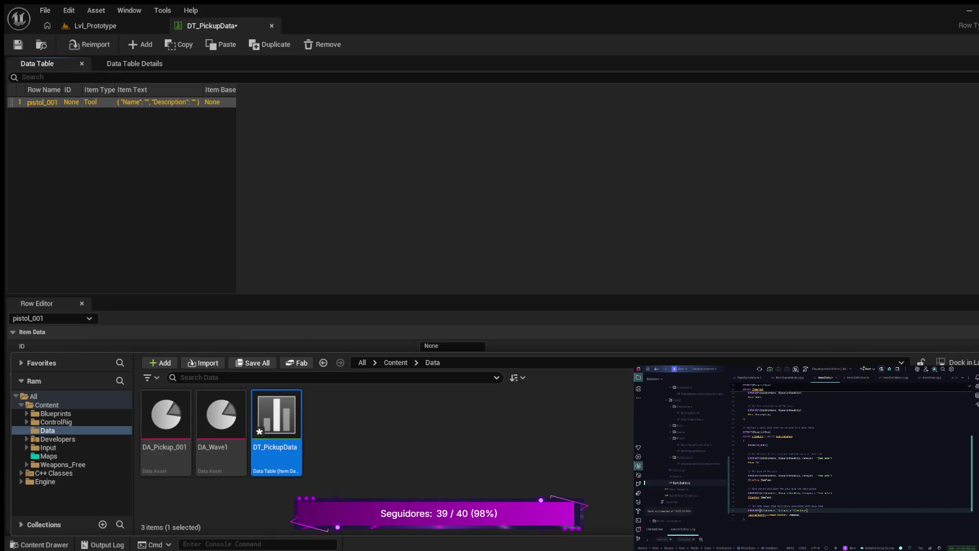
{"action": "double_click", "coordinate": [166, 416]}
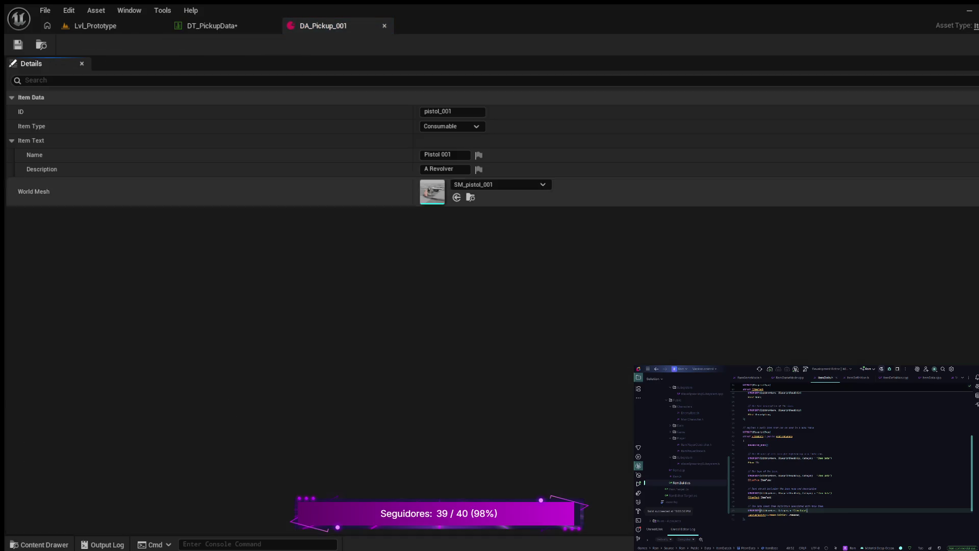
{"action": "left_click", "coordinate": [437, 111]}
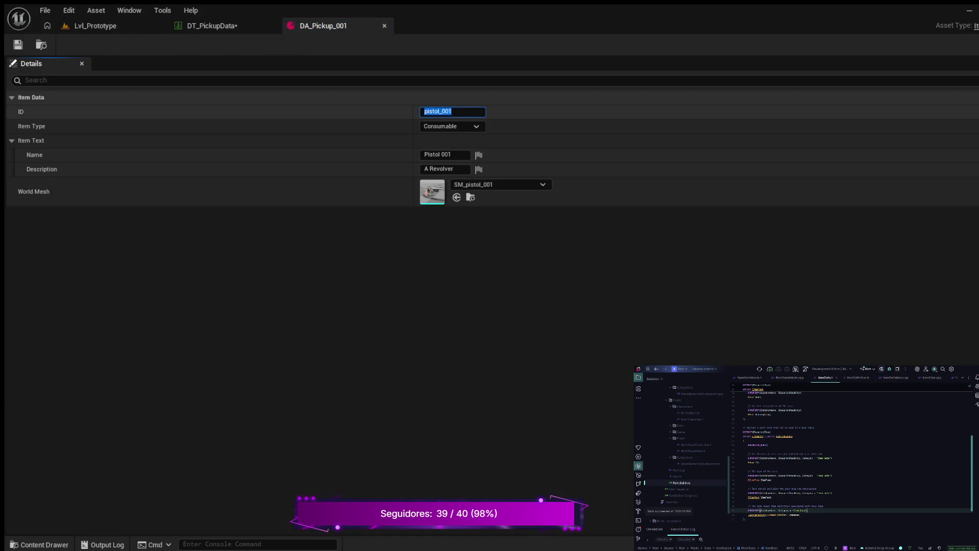
{"action": "left_click", "coordinate": [206, 26]}
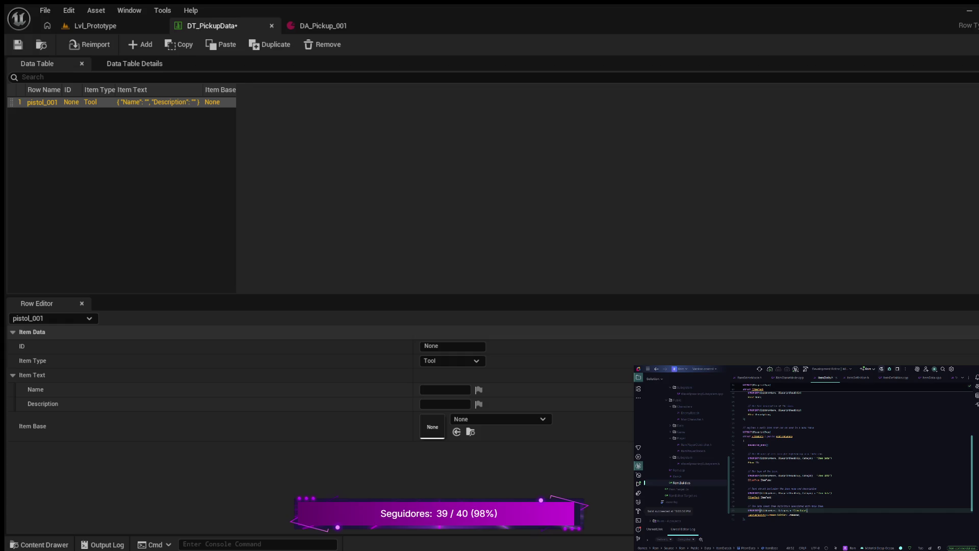
Step: Paste pistol_001 into the row's ID field, keeping the row name unchanged
{"action": "double_click", "coordinate": [43, 103]}
{"action": "key", "text": "ctrl+c"}
{"action": "key", "text": "Return"}
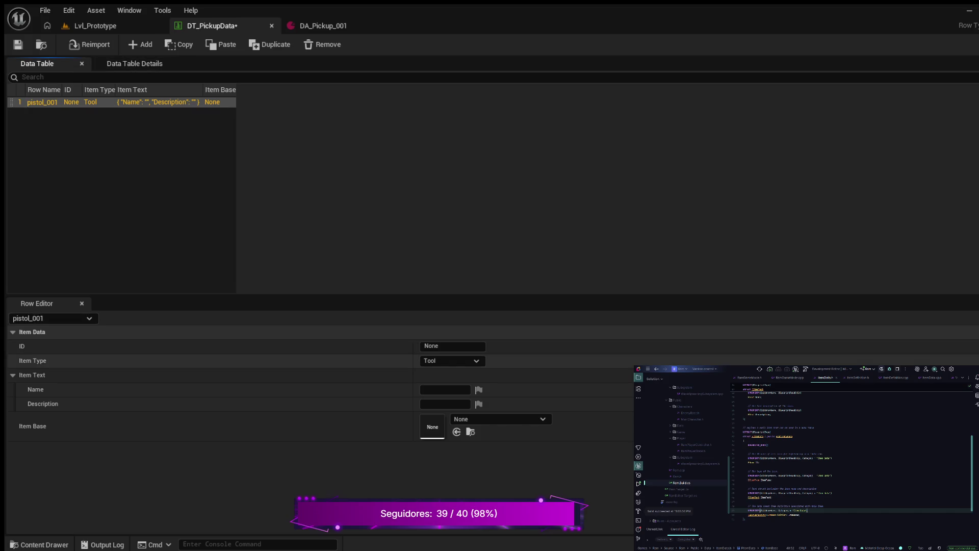
{"action": "left_click", "coordinate": [453, 346]}
{"action": "key", "text": "ctrl+v"}
{"action": "key", "text": "Return"}
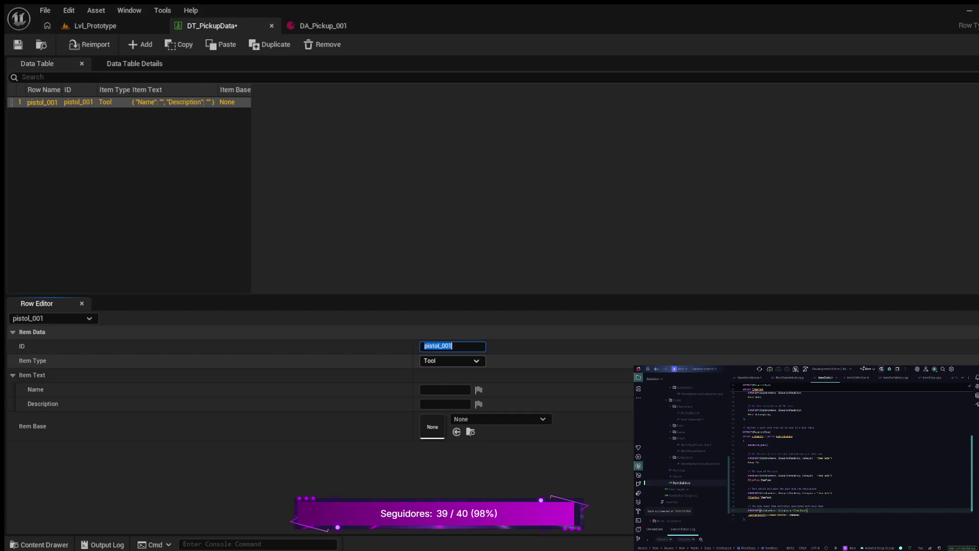
{"action": "key", "text": "Escape"}
Step: Set item type Consumable, name 'Pistol 001', description 'Hand gun Revolver', Item Base DA_Pickup_001
{"action": "left_click", "coordinate": [452, 361]}
{"action": "left_click", "coordinate": [442, 380]}
{"action": "left_click", "coordinate": [445, 389]}
{"action": "type", "text": "Pistol"}
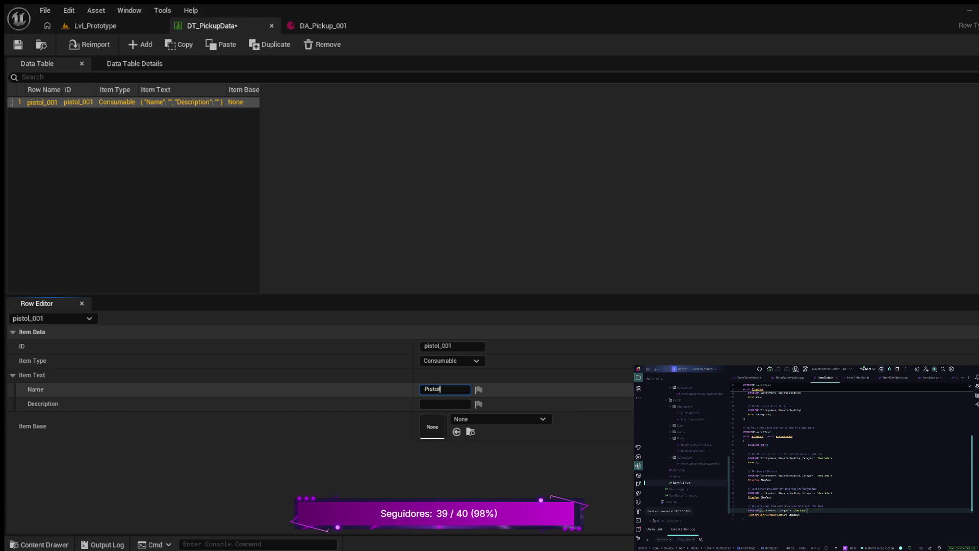
{"action": "type", "text": " 001"}
{"action": "left_click", "coordinate": [445, 404]}
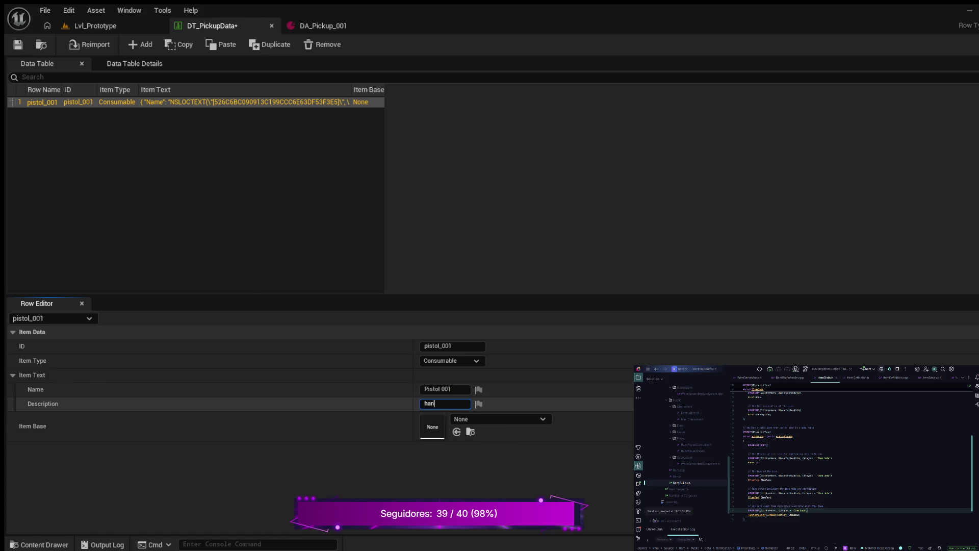
{"action": "type", "text": "Hand gun"}
{"action": "type", "text": " Revolver"}
{"action": "key", "text": "Return"}
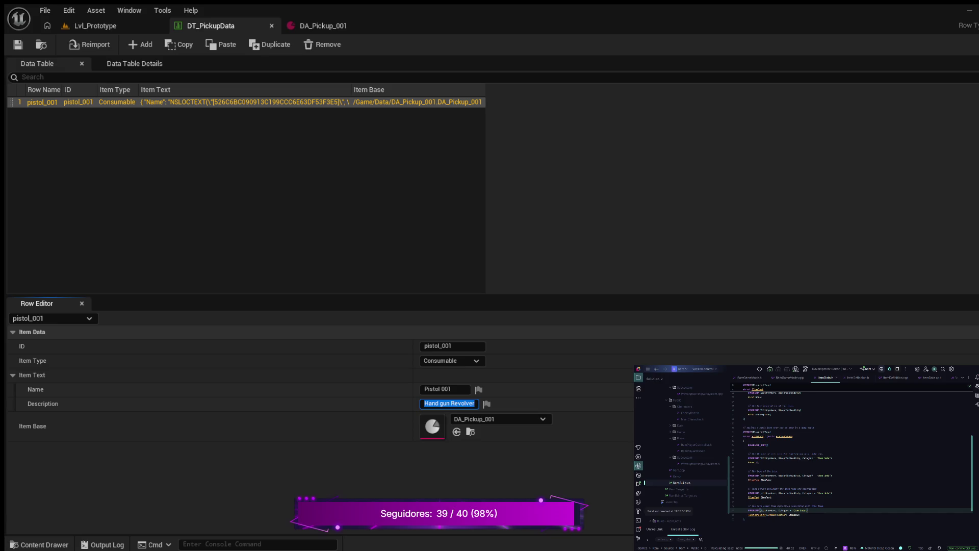
{"action": "left_click", "coordinate": [323, 26]}
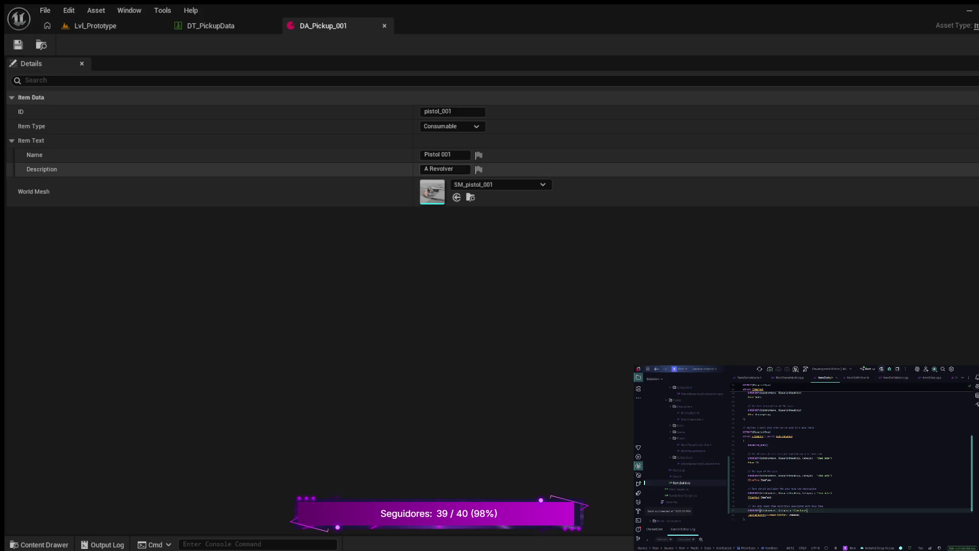
{"action": "left_click", "coordinate": [210, 26]}
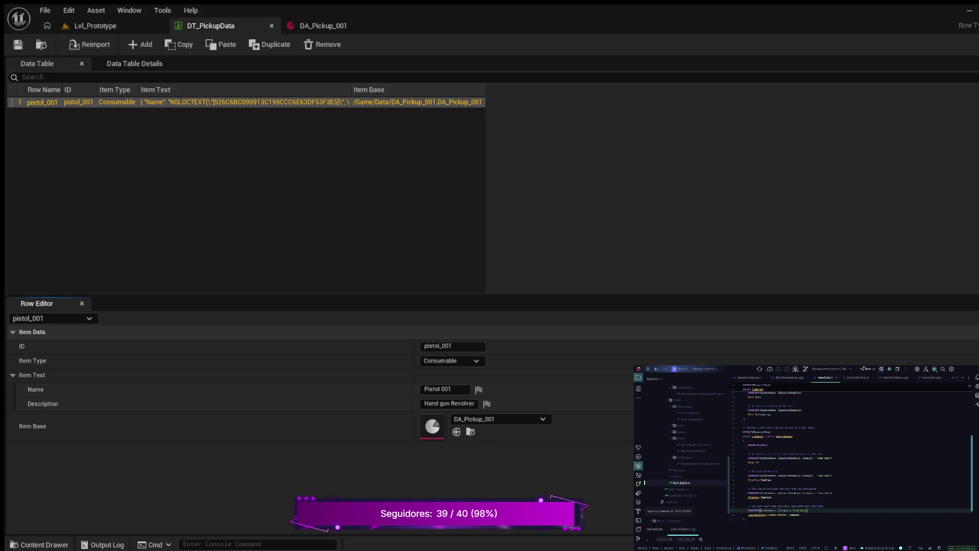
Step: Switch from the data table editor to the Lvl_Prototype level tab
{"action": "left_click", "coordinate": [95, 26]}
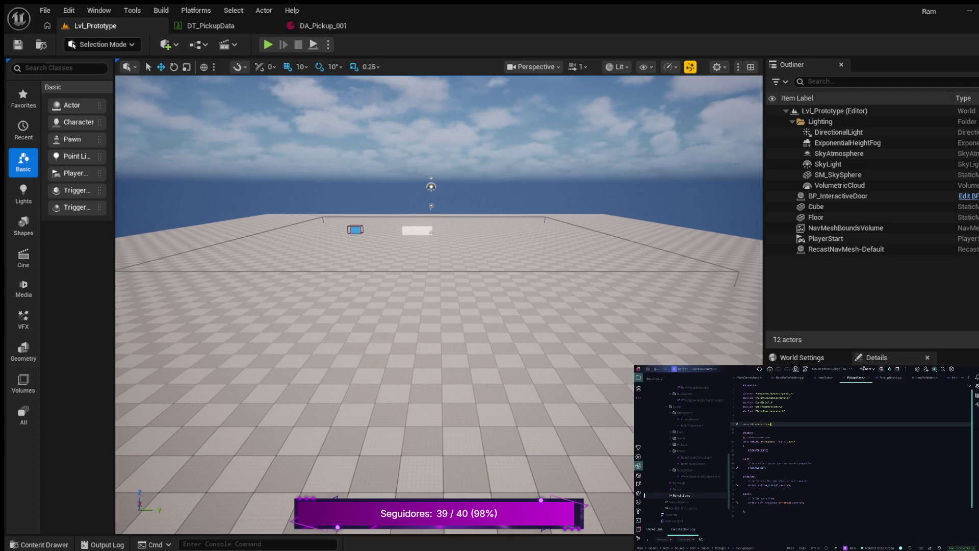
{"action": "key", "text": "Down"}
{"action": "key", "text": "Down"}
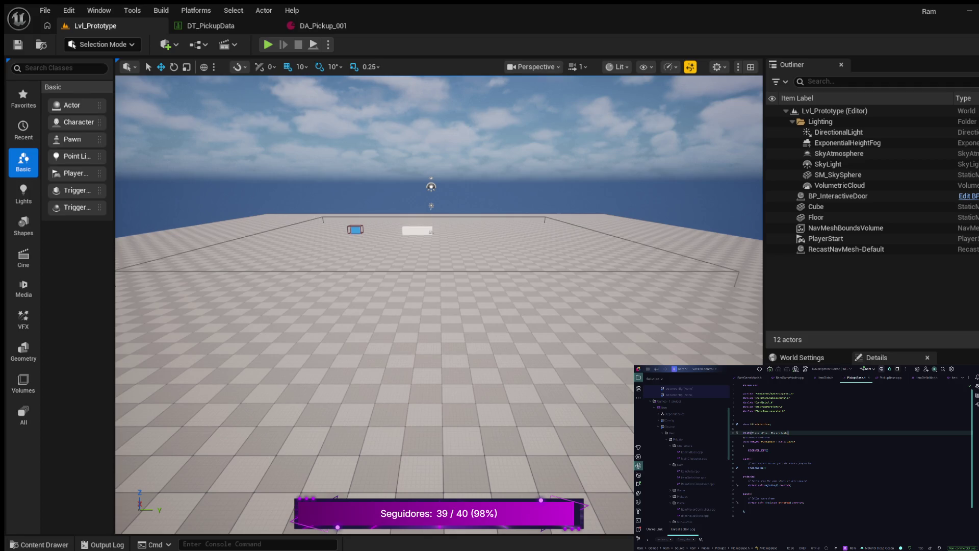
Step: Declare void InitializePickup(); below APickupBase() and generate its definition in PickupBase.cpp
{"action": "left_click", "coordinate": [766, 467]}
{"action": "key", "text": "Return"}
{"action": "key", "text": "Return"}
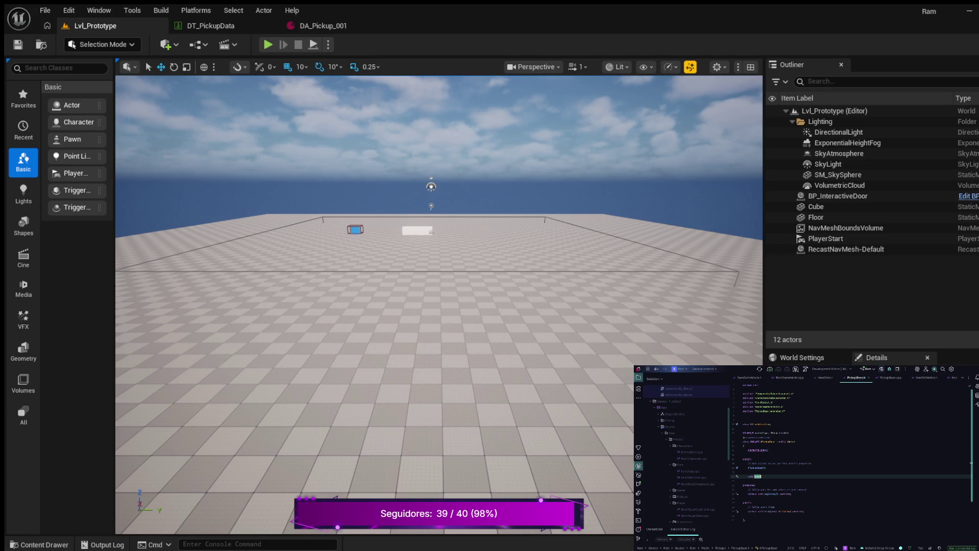
{"action": "type", "text": "lize"}
{"action": "type", "text": ")"}
{"action": "type", "text": ";"}
{"action": "key", "text": "alt+Return"}
{"action": "key", "text": "Return"}
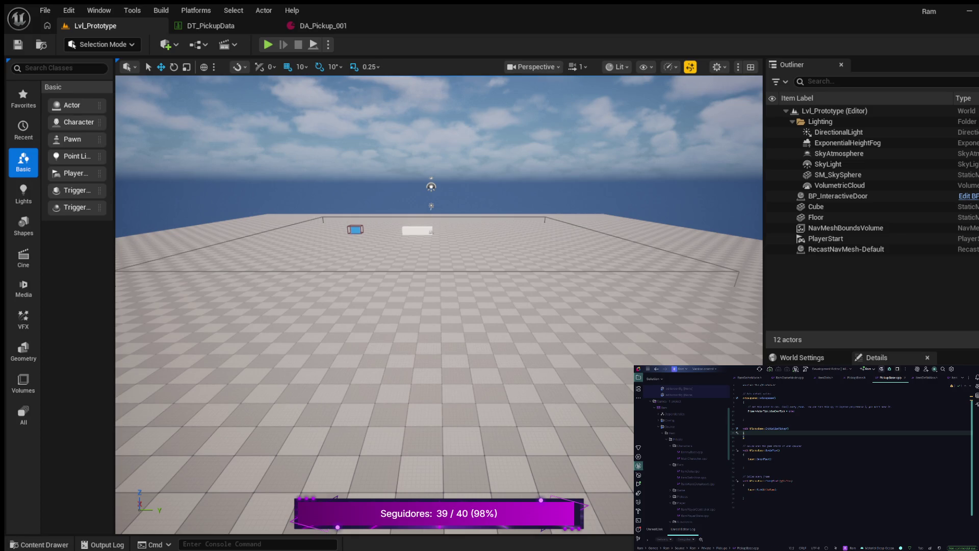
Step: In PickupBase.h, open blank lines below the BeginPlay override declaration
{"action": "left_click", "coordinate": [856, 377]}
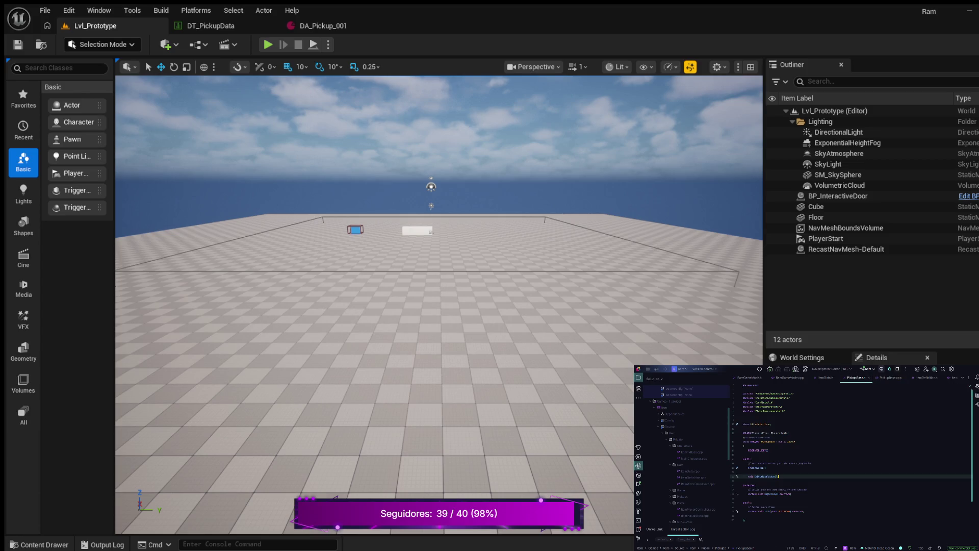
{"action": "left_click", "coordinate": [791, 493]}
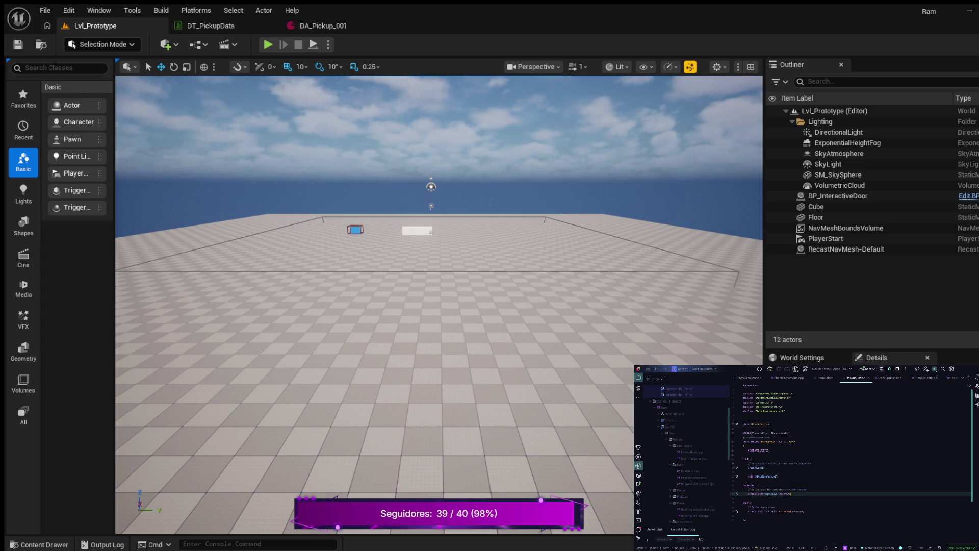
{"action": "key", "text": "Return"}
{"action": "key", "text": "Return"}
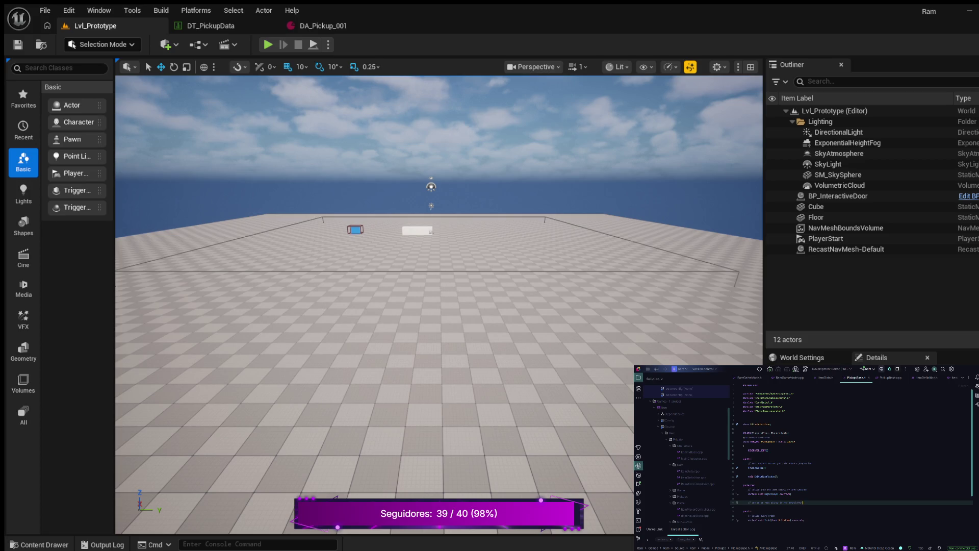
Step: Add UPROPERTY(EditAnywhere, BlueprintReadOnly) FName PickupItemID; below the comment in PickupBase.h
{"action": "key", "text": "Return"}
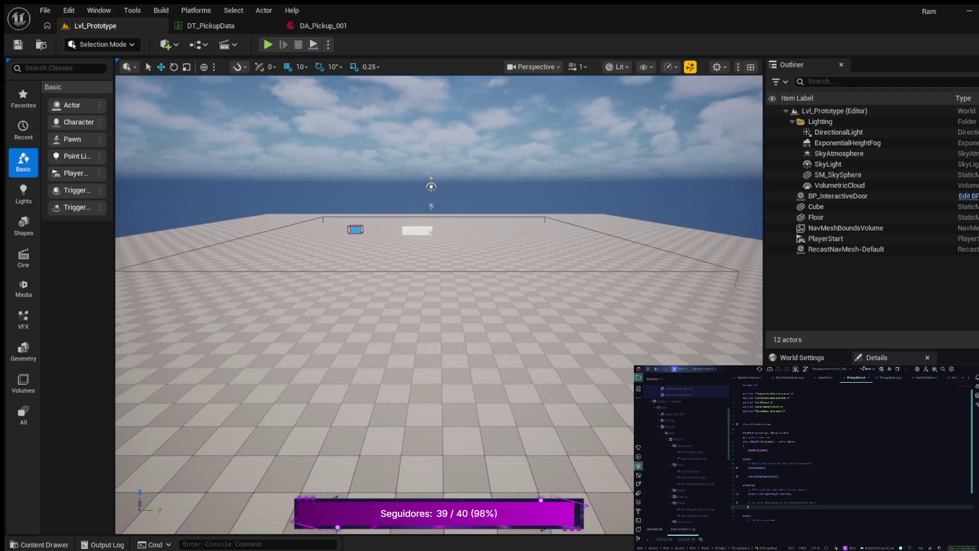
{"action": "type", "text": "P"}
{"action": "type", "text": "PERTY"}
{"action": "type", "text": "(EditAn"}
{"action": "type", "text": "yw"}
{"action": "type", "text": "lueprintR"}
{"action": "type", "text": "\""}
{"action": "key", "text": "Return"}
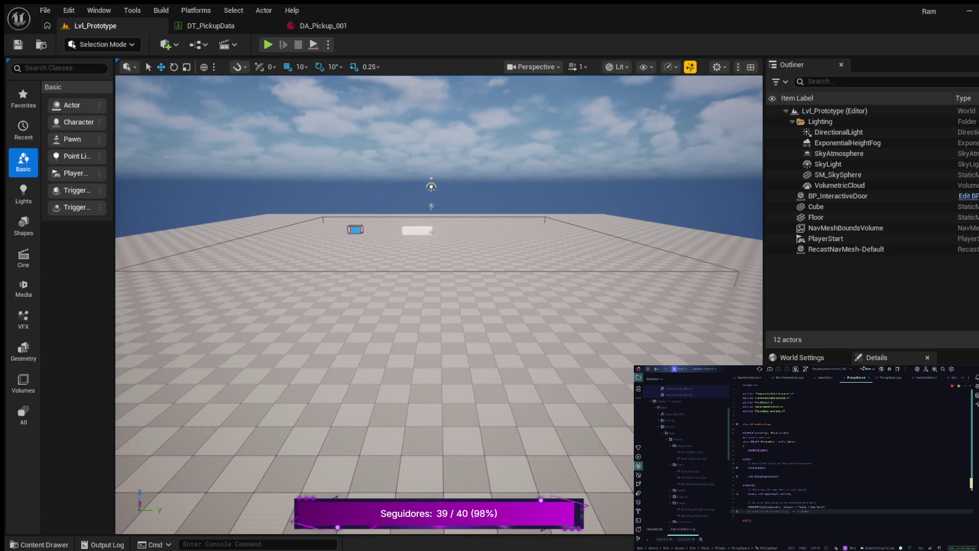
{"action": "key", "text": "Tab"}
{"action": "type", "text": "te"}
{"action": "type", "text": "ckup"}
{"action": "type", "text": "Base"}
{"action": "scroll", "coordinate": [852, 449], "scroll_direction": "down", "scroll_amount": 2}
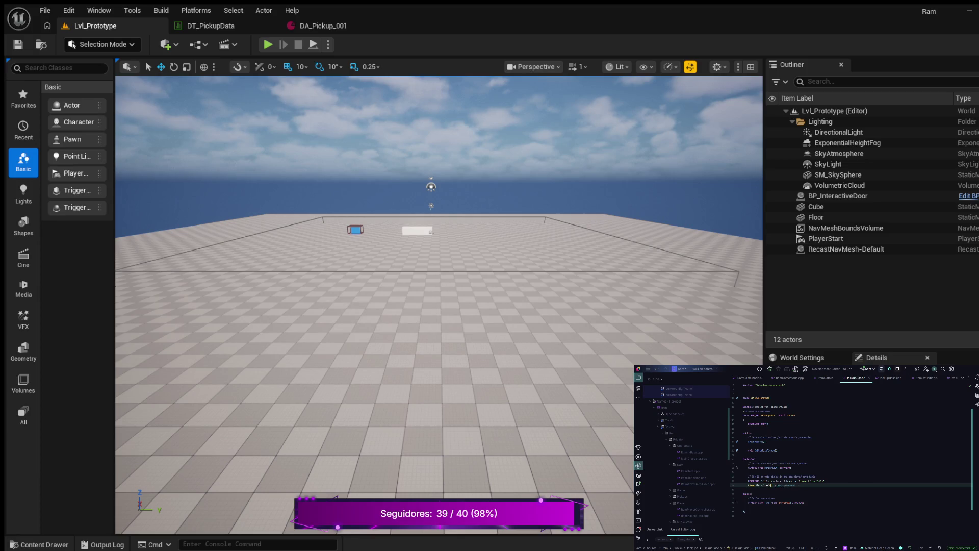
Step: Below PickupItemID, add a // comment and a UPROPERTY member starting TSubclassOf<UItemDataAs
{"action": "key", "text": "Return"}
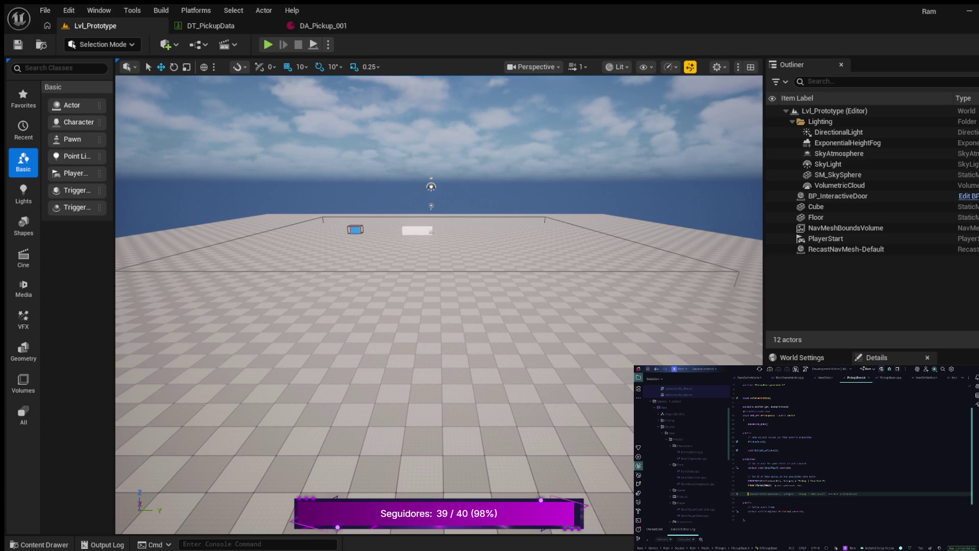
{"action": "type", "text": "//"}
{"action": "key", "text": "Return"}
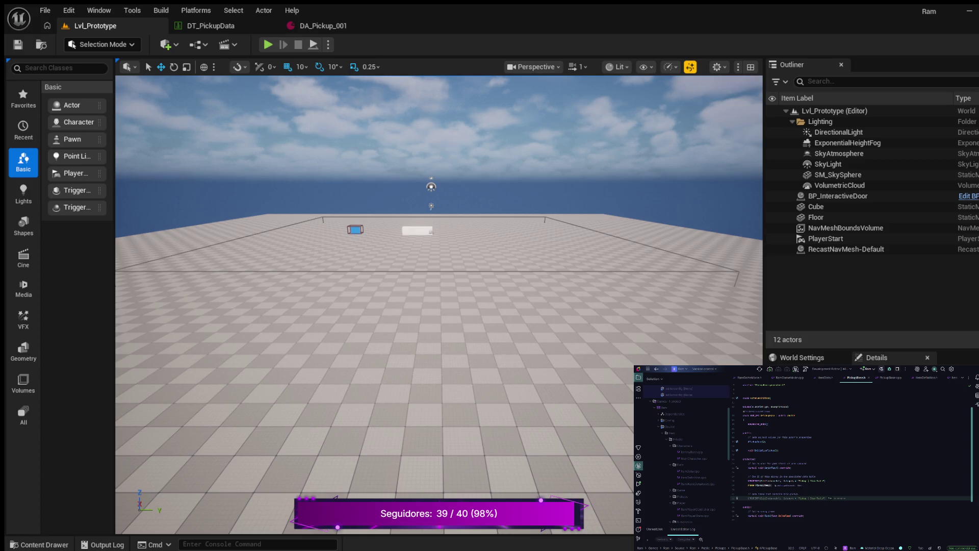
{"action": "key", "text": "Tab"}
{"action": "key", "text": "Return"}
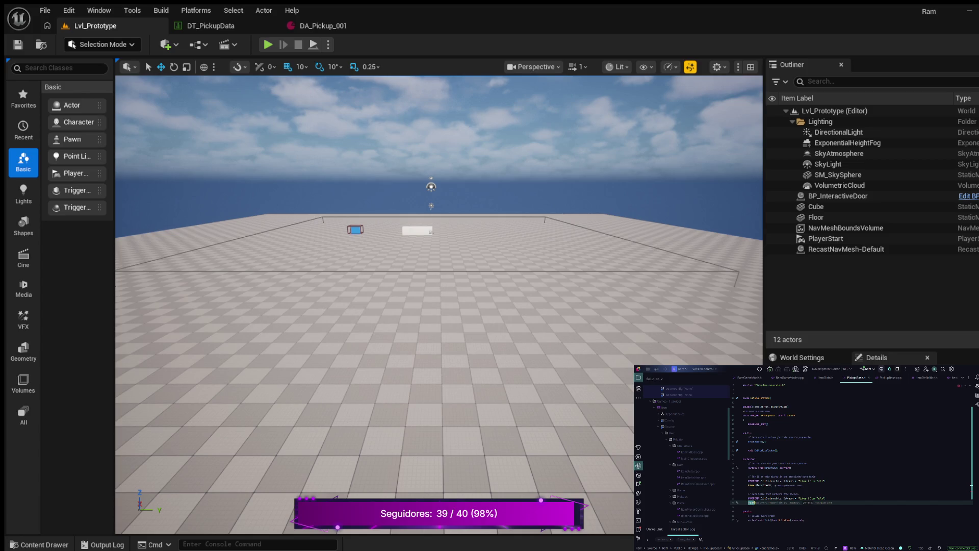
{"action": "type", "text": "TSubclassOf<"}
{"action": "type", "text": "UIte"}
{"action": "type", "text": "mD"}
{"action": "type", "text": "ata"}
{"action": "type", "text": "As"}
Step: Trim the PickupData member name, review the PickupDataTable declaration, then switch to PickupBase.cpp
{"action": "key", "text": "BackSpace"}
{"action": "key", "text": "Escape"}
{"action": "scroll", "coordinate": [852, 449], "scroll_direction": "up", "scroll_amount": 2}
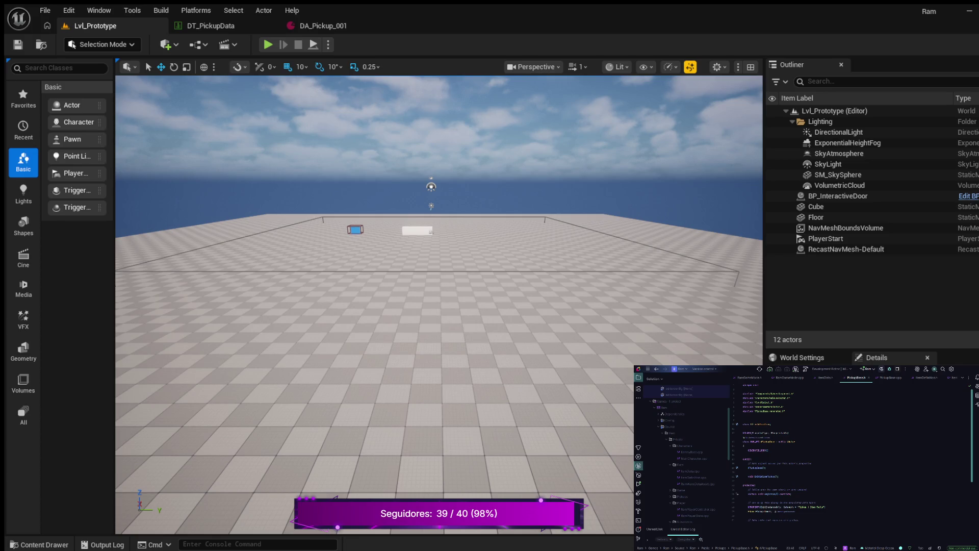
{"action": "scroll", "coordinate": [852, 449], "scroll_direction": "down", "scroll_amount": 1}
{"action": "left_click", "coordinate": [785, 515]}
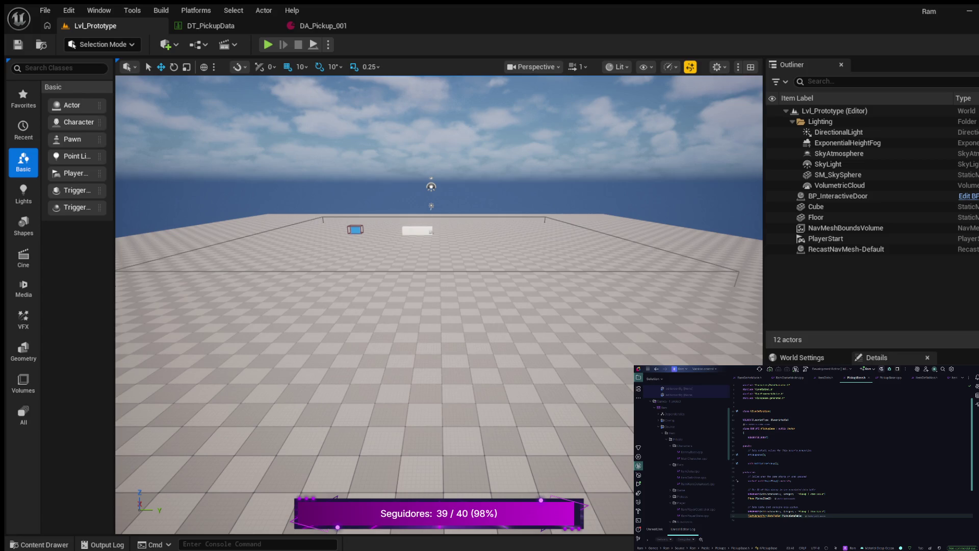
{"action": "left_click", "coordinate": [891, 378]}
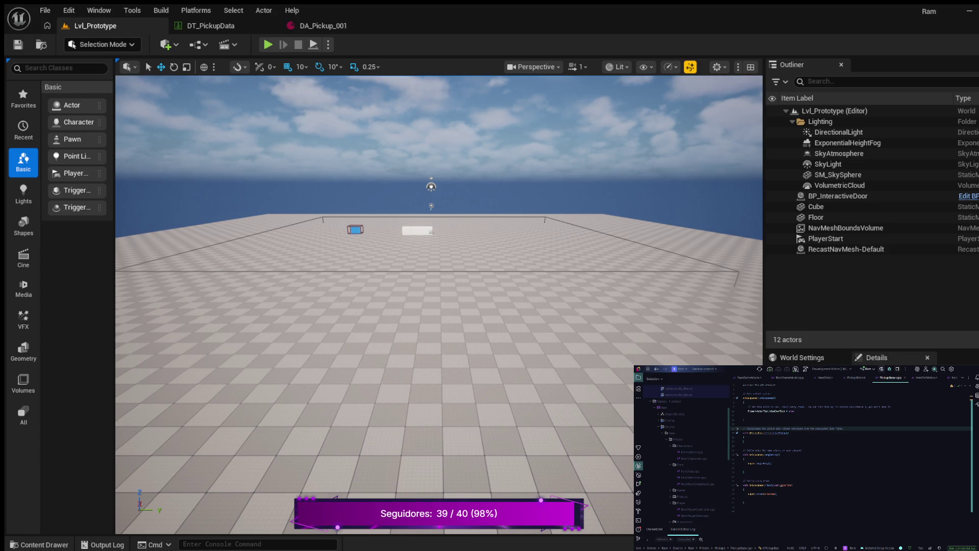
Step: Add a comment inside the InitializePickup body and begin the first statement with Asset->
{"action": "left_click", "coordinate": [788, 433]}
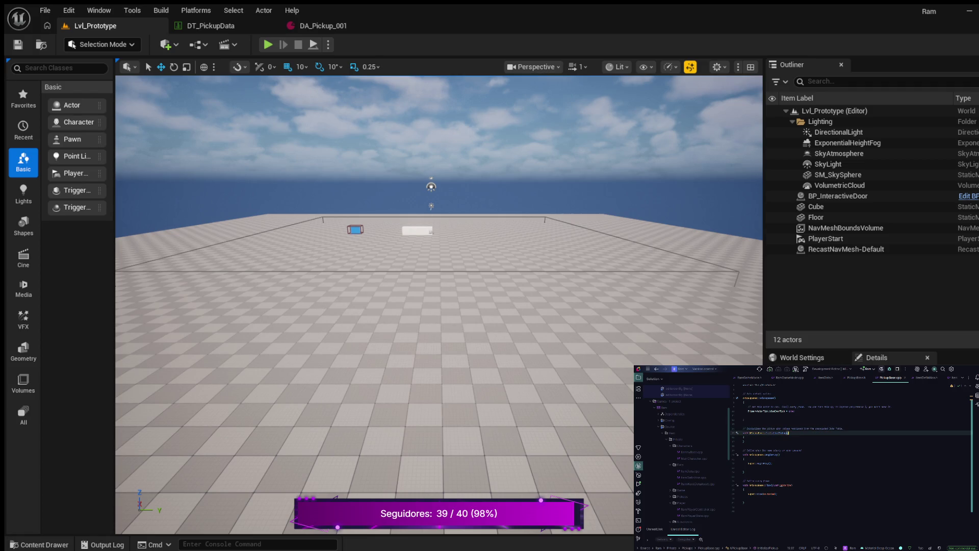
{"action": "key", "text": "Down"}
{"action": "key", "text": "End"}
{"action": "key", "text": "Return"}
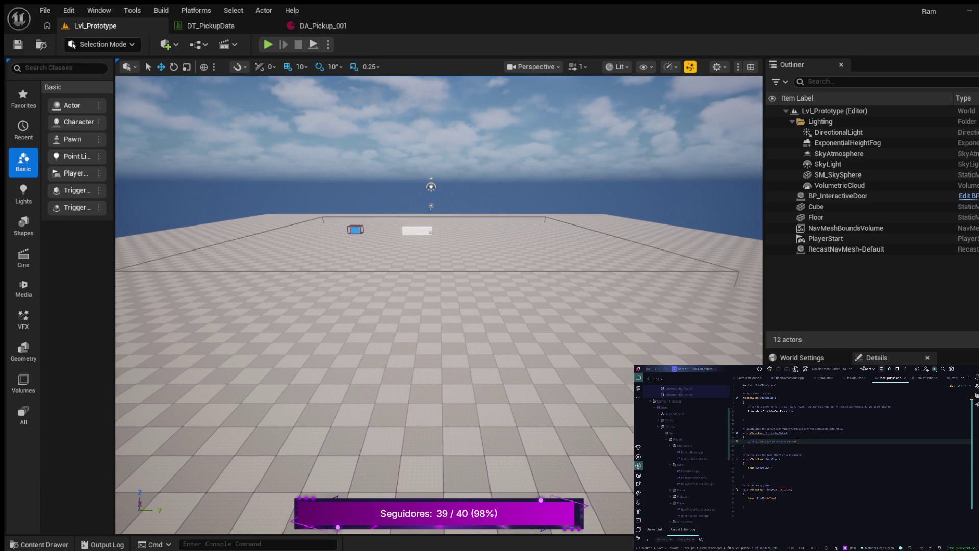
{"action": "key", "text": "Return"}
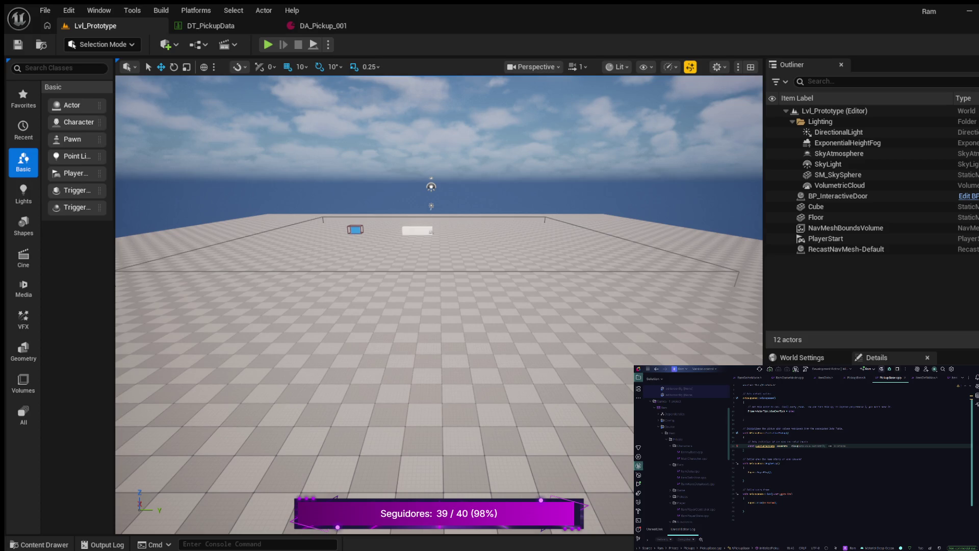
{"action": "type", "text": "Asset"}
{"action": "type", "text": "->"}
Step: Complete the Asset-> line fetching the pickup data table and add space beneath it
{"action": "key", "text": "Tab"}
{"action": "key", "text": "Return"}
{"action": "key", "text": "Return"}
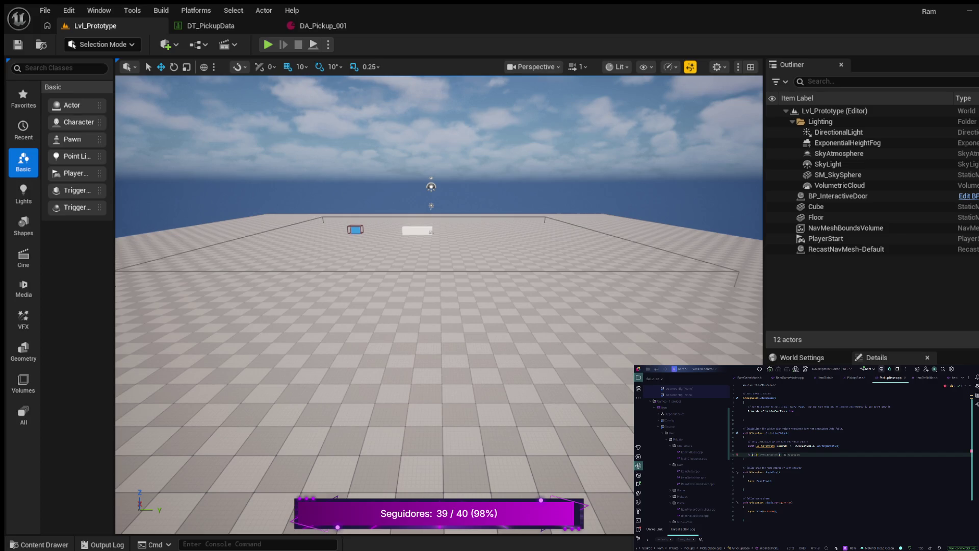
Step: On line 20, write the if condition checking the data table and PickupItem, opening its brace block
{"action": "left_click", "coordinate": [767, 454]}
{"action": "type", "text": "P"}
{"action": "key", "text": "Tab"}
{"action": "key", "text": "BackSpace"}
{"action": "key", "text": "BackSpace"}
{"action": "key", "text": "BackSpace"}
{"action": "type", "text": "PickupItem"}
{"action": "key", "text": "Tab"}
{"action": "type", "text": "ns)"}
{"action": "type", "text": "{"}
{"action": "key", "text": "Return"}
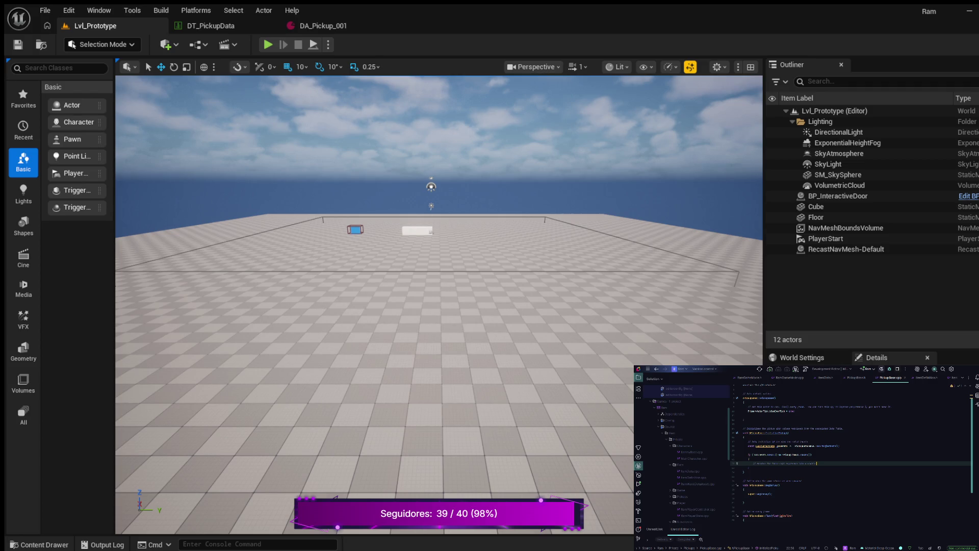
{"action": "key", "text": "Return"}
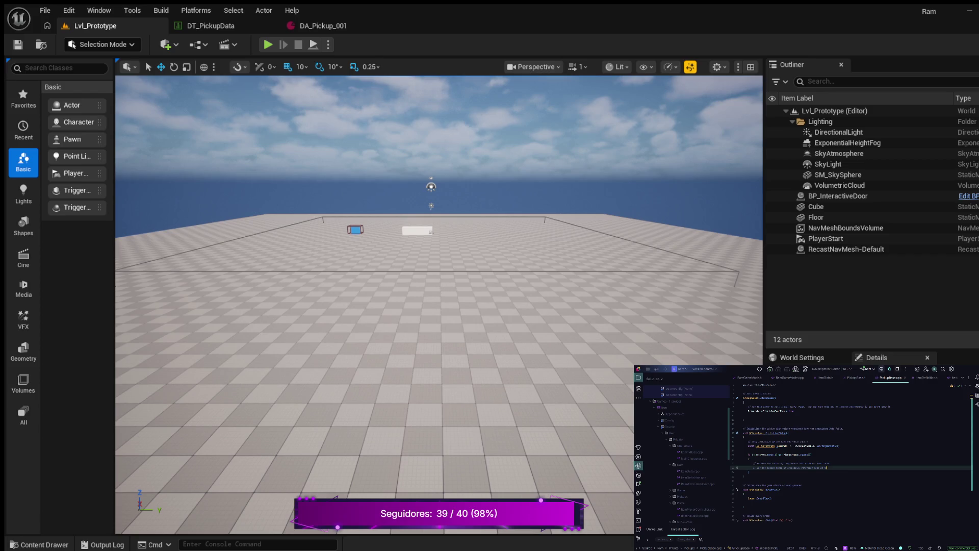
Step: Below the comments, begin the FDataTable variable declaration ending in RowData =
{"action": "key", "text": "Return"}
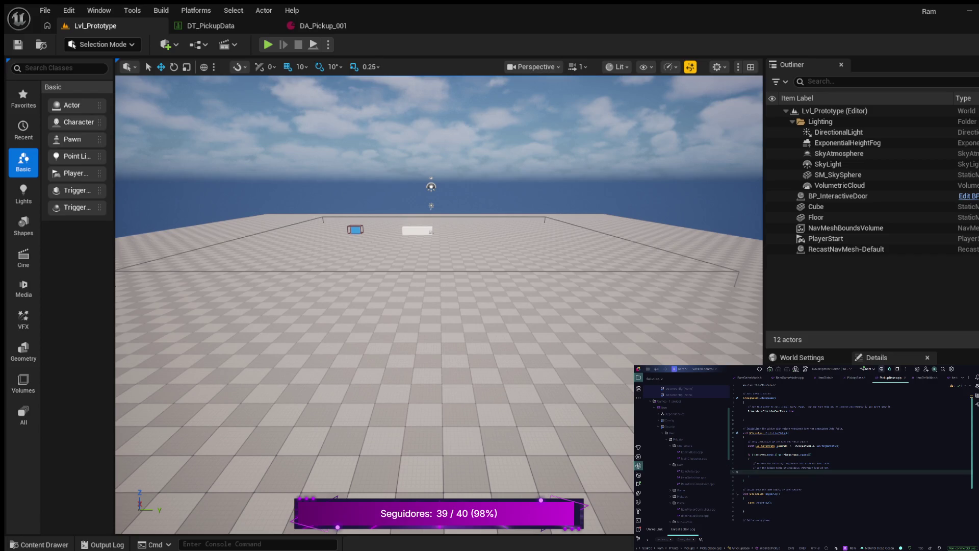
{"action": "type", "text": "if"}
{"action": "key", "text": "Tab"}
{"action": "type", "text": "RowData ="}
Step: Append .LoadSynchronous(); after PickupDataTable to assign the variable
{"action": "double_click", "coordinate": [795, 472]}
{"action": "left_click", "coordinate": [805, 471]}
{"action": "type", "text": ".LoadSy"}
{"action": "key", "text": "Return"}
{"action": "type", "text": ";"}
{"action": "key", "text": "Return"}
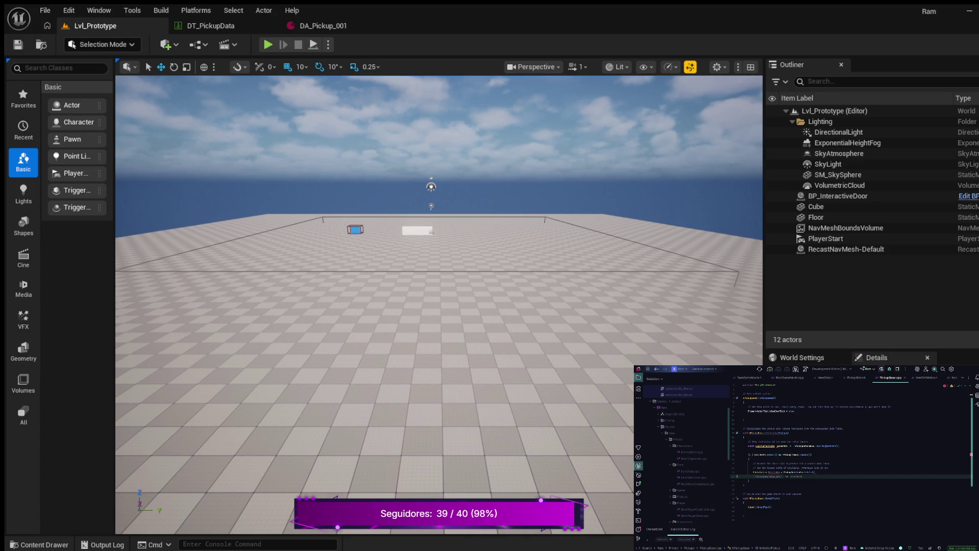
{"action": "key", "text": "Tab"}
Step: Add a new line calling a suggested method on PickupDataTable
{"action": "key", "text": "Return"}
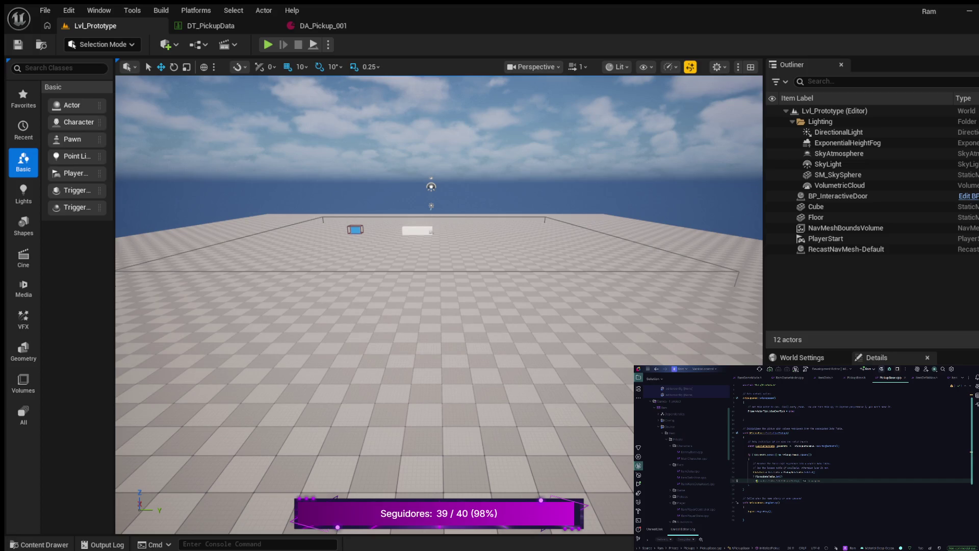
{"action": "type", "text": "D"}
{"action": "key", "text": "Tab"}
{"action": "type", "text": "."}
{"action": "key", "text": "Tab"}
{"action": "left_click", "coordinate": [750, 454]}
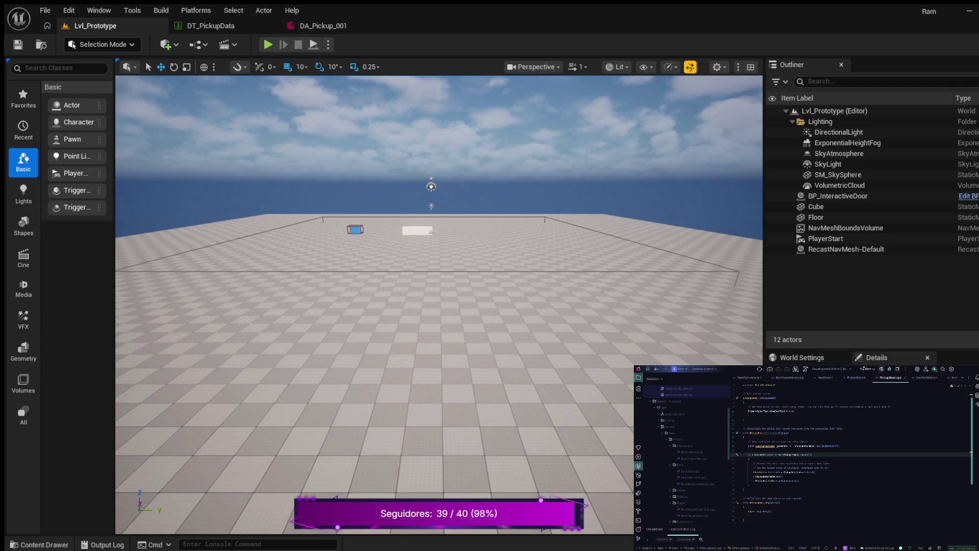
Step: Add a comment after the FPickupDataTable line and open a brace block under the if
{"action": "left_click", "coordinate": [798, 480]}
{"action": "key", "text": "Return"}
{"action": "key", "text": "Return"}
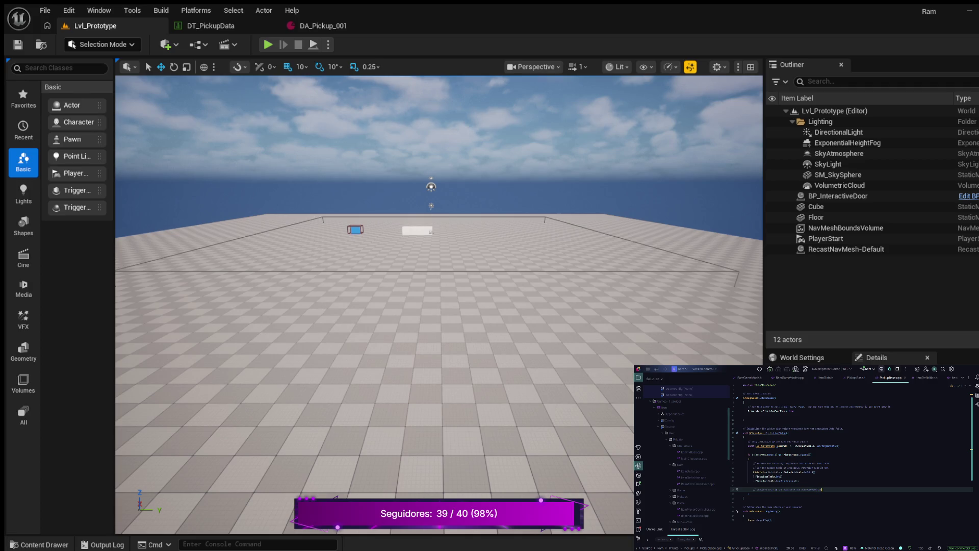
{"action": "key", "text": "Return"}
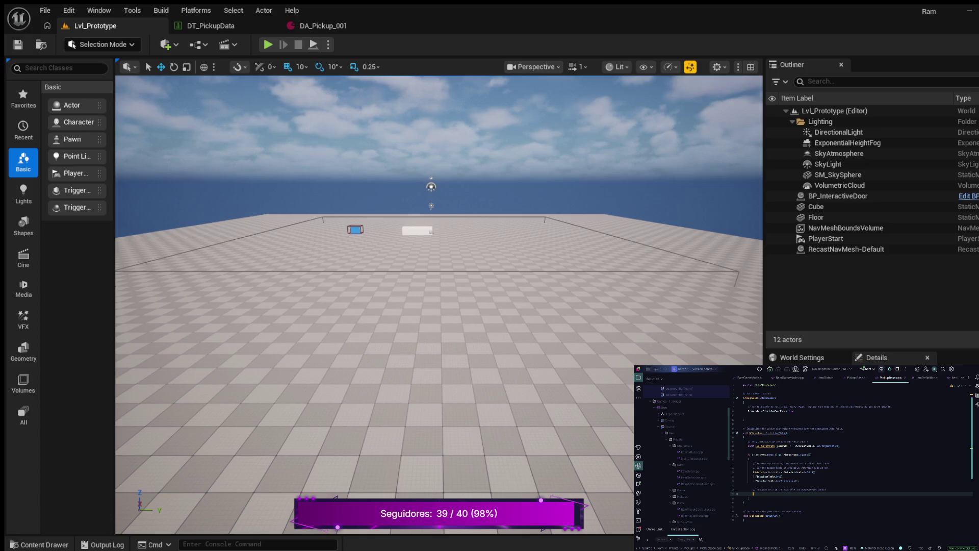
{"action": "type", "text": "};"}
{"action": "key", "text": "BackSpace"}
{"action": "type", "text": "{"}
{"action": "key", "text": "Return"}
Step: Change the variable name on line 24, entering TabData
{"action": "key", "text": "Up"}
{"action": "key", "text": "Up"}
{"action": "key", "text": "Up"}
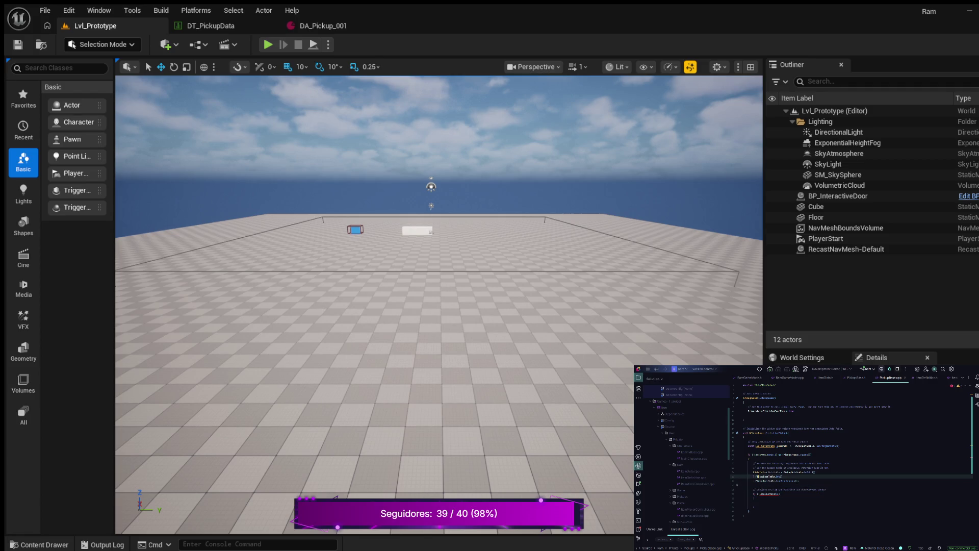
{"action": "left_click", "coordinate": [770, 472]}
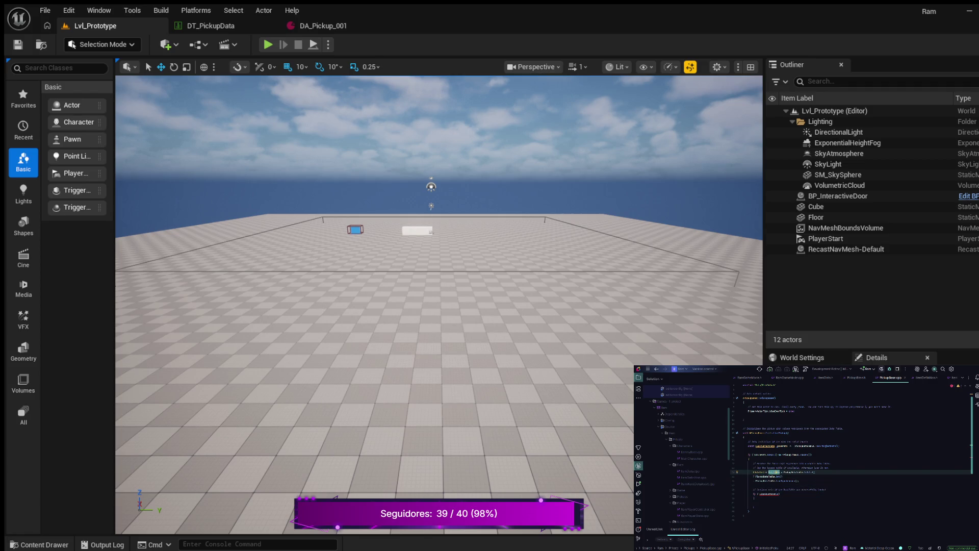
{"action": "key", "text": "BackSpace"}
{"action": "type", "text": "Tab"}
{"action": "type", "text": "Data"}
Step: Add a return statement to the if block and close it with a brace
{"action": "key", "text": "Down"}
{"action": "key", "text": "Down"}
{"action": "key", "text": "Down"}
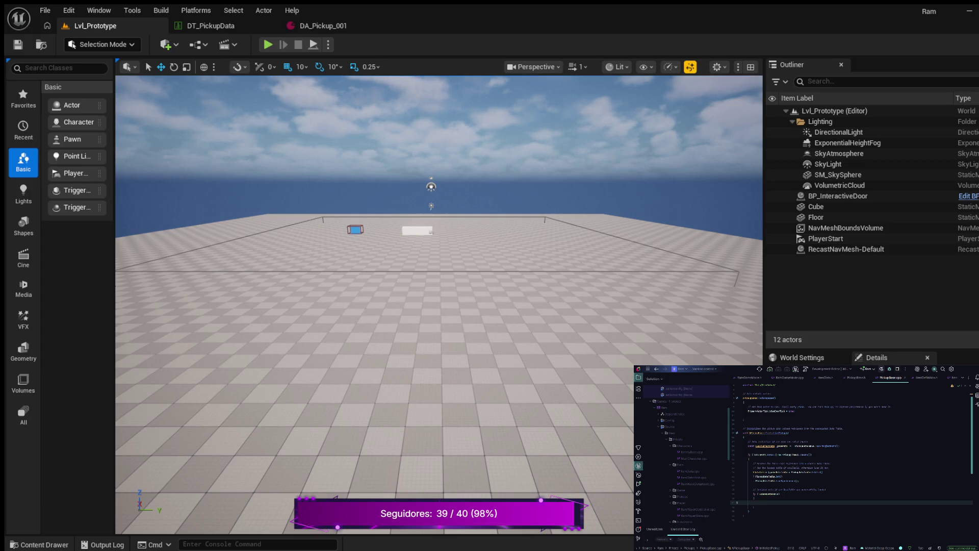
{"action": "type", "text": "return"}
{"action": "key", "text": "Return"}
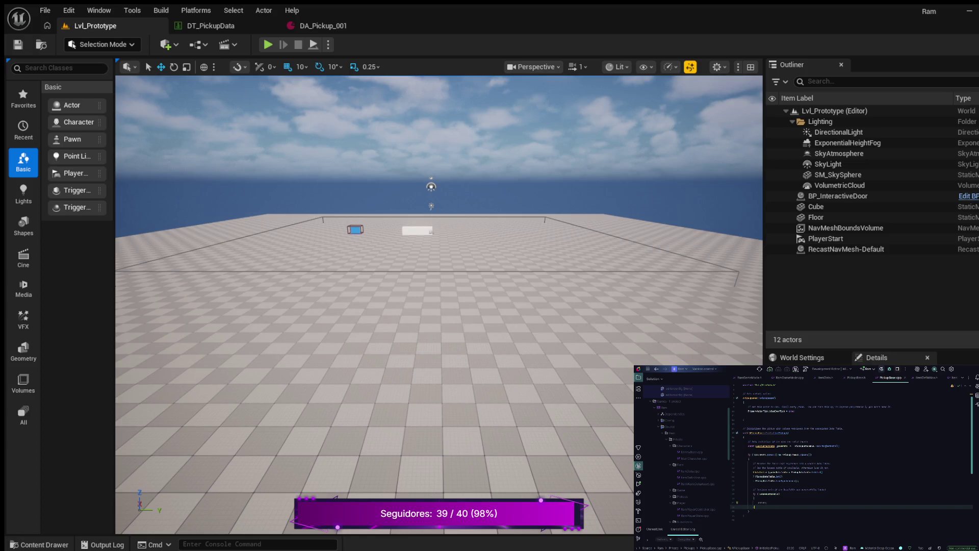
{"action": "type", "text": "}"}
{"action": "key", "text": "Return"}
{"action": "key", "text": "Return"}
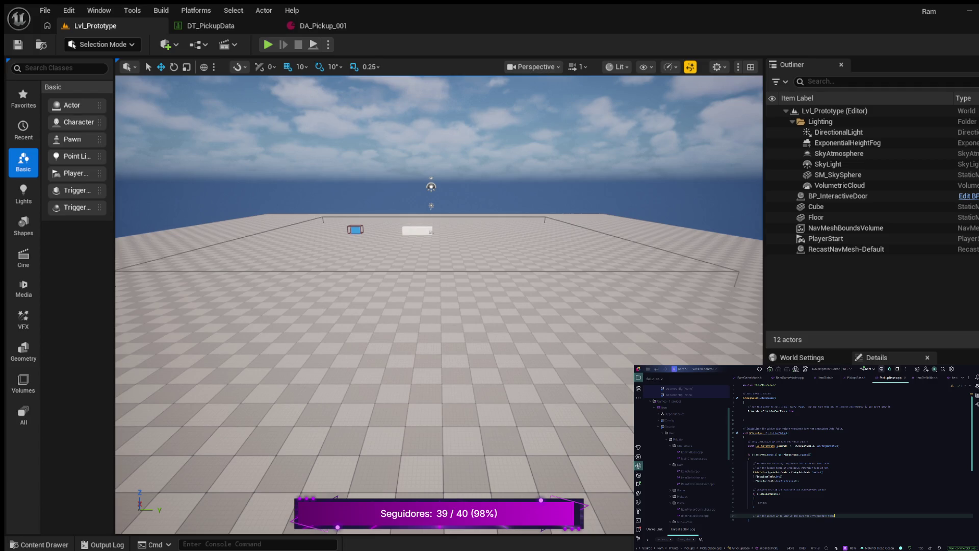
Step: On line 35, declare a const row variable from LoadedDataTable with FItemData template type
{"action": "key", "text": "Return"}
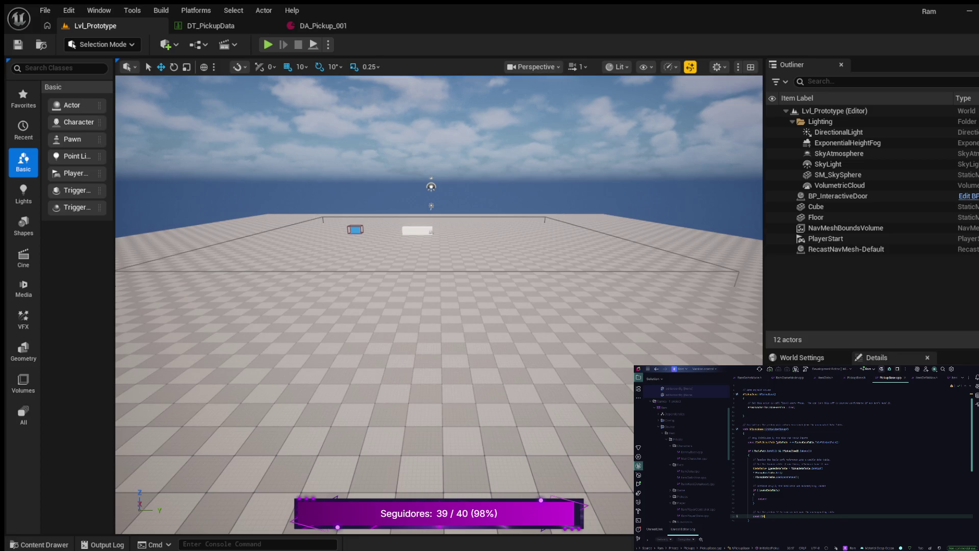
{"action": "type", "text": "ing"}
{"action": "type", "text": "D"}
{"action": "type", "text": " ="}
{"action": "type", "text": "DataTable->"}
{"action": "type", "text": "F"}
{"action": "type", "text": "Item"}
{"action": "type", "text": "Data"}
{"action": "key", "text": "Escape"}
{"action": "type", "text": ">("}
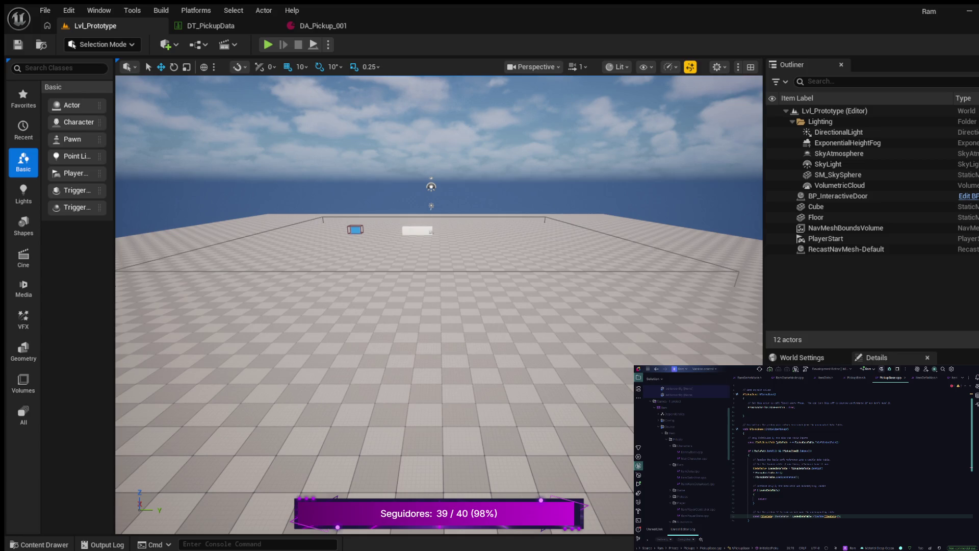
Step: Pass ', ItemId.ToString()' as the context string in the FindRow call, removing the stray comma
{"action": "left_click", "coordinate": [830, 516]}
{"action": "left_click", "coordinate": [743, 507]}
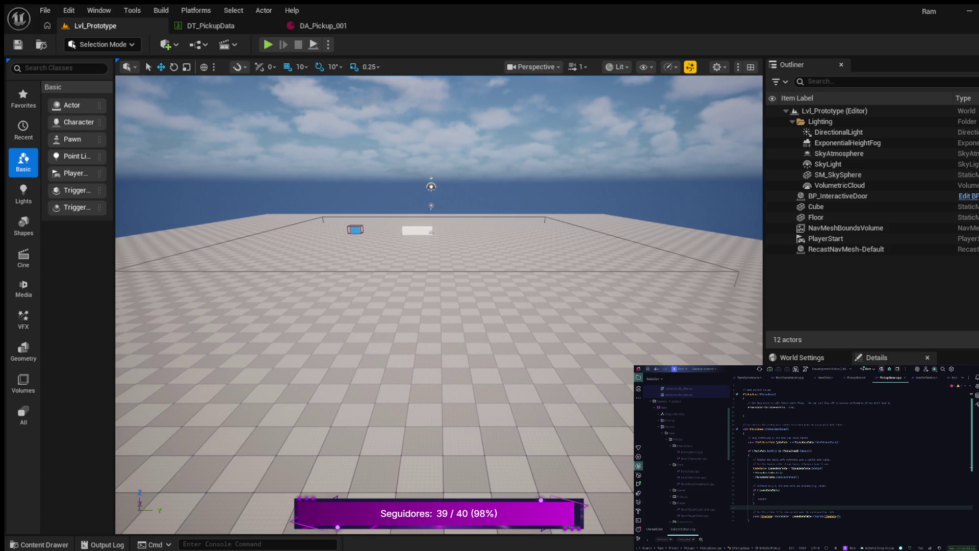
{"action": "left_click", "coordinate": [761, 451]}
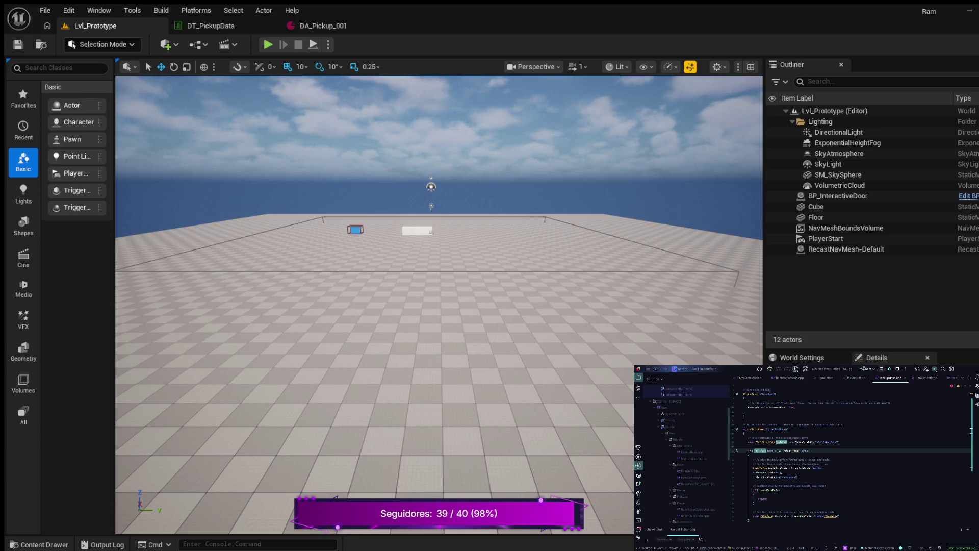
{"action": "left_click", "coordinate": [831, 517]}
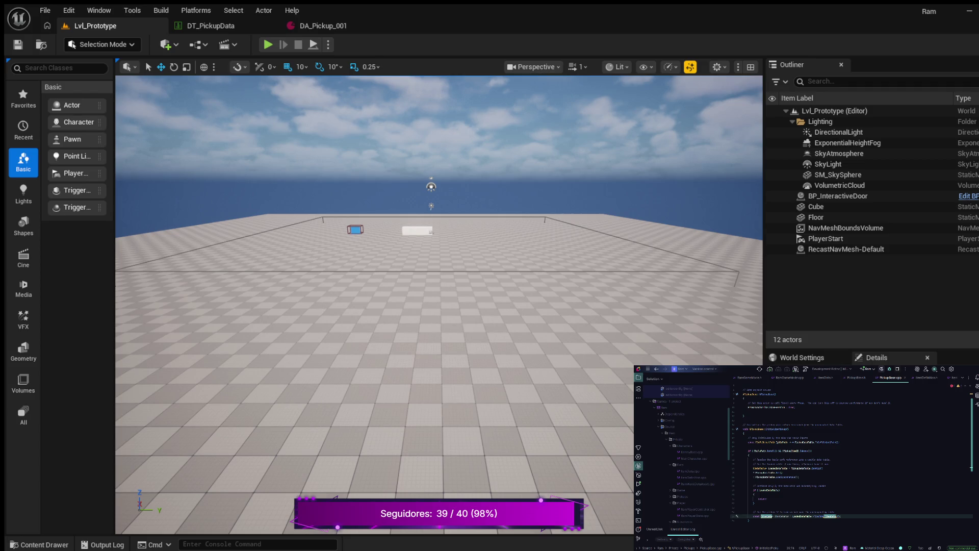
{"action": "left_click", "coordinate": [839, 516]}
{"action": "type", "text": ","}
{"action": "key", "text": "BackSpace"}
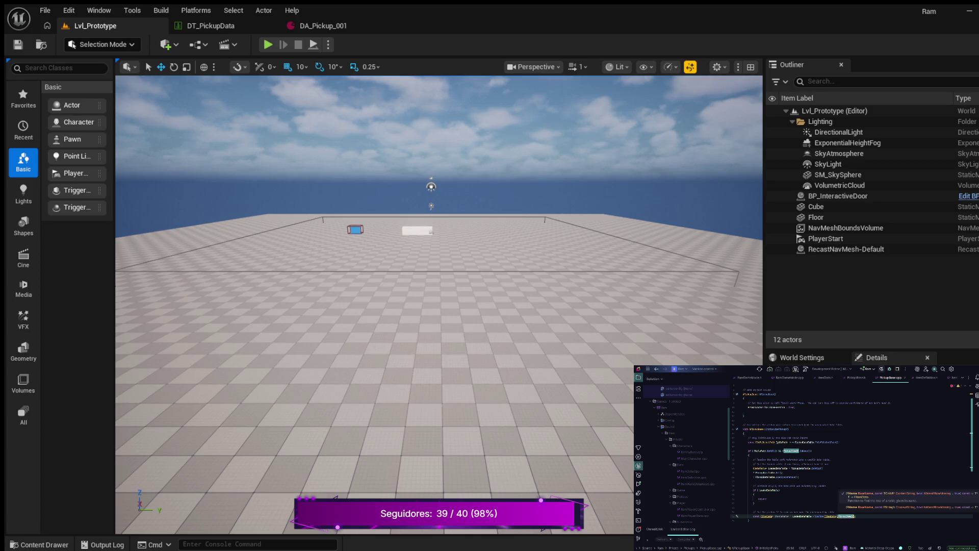
{"action": "type", "text": ", "}
{"action": "type", "text": "ItemId"}
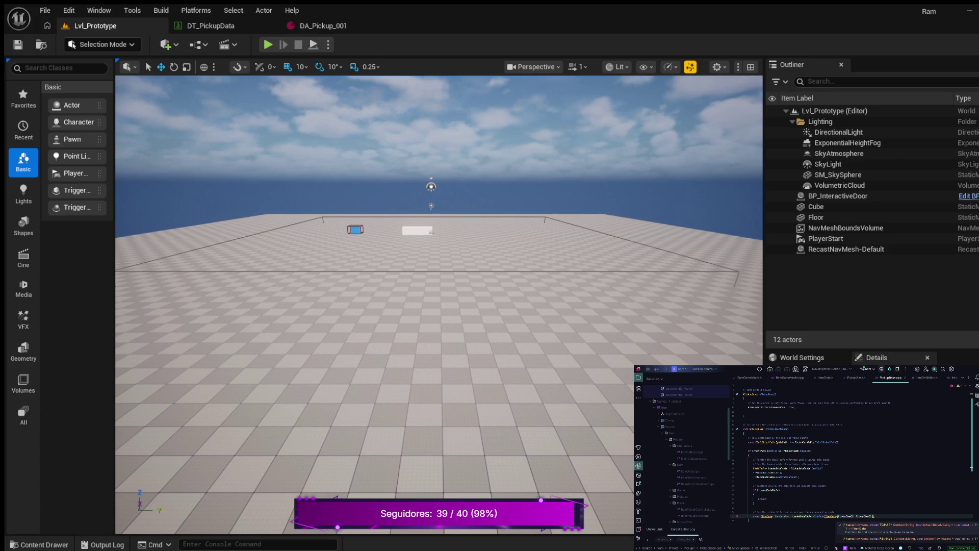
{"action": "type", "text": ".ToString()"}
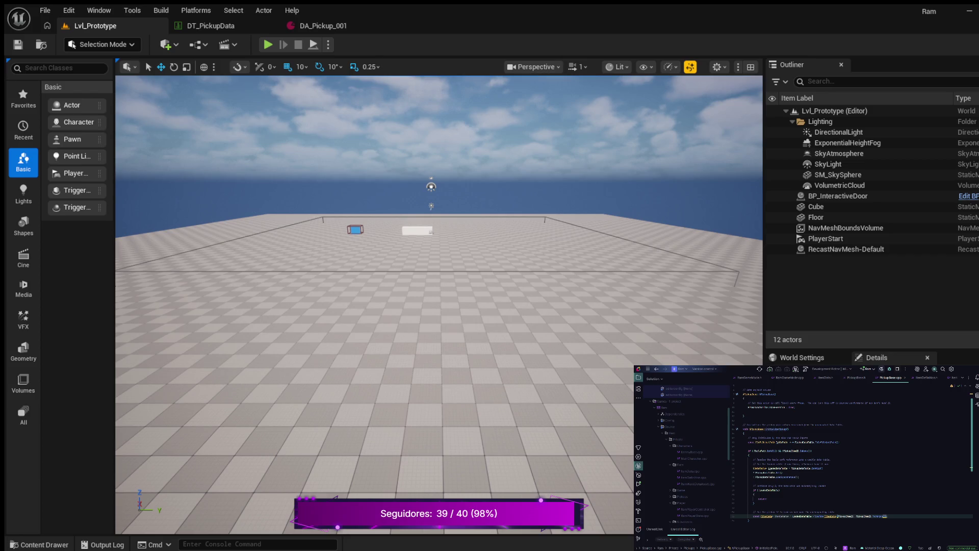
Step: Add an if (!ItemDataRow) check with an empty brace block below the lookup comment
{"action": "scroll", "coordinate": [852, 454], "scroll_direction": "down", "scroll_amount": 2}
{"action": "left_click", "coordinate": [750, 425]}
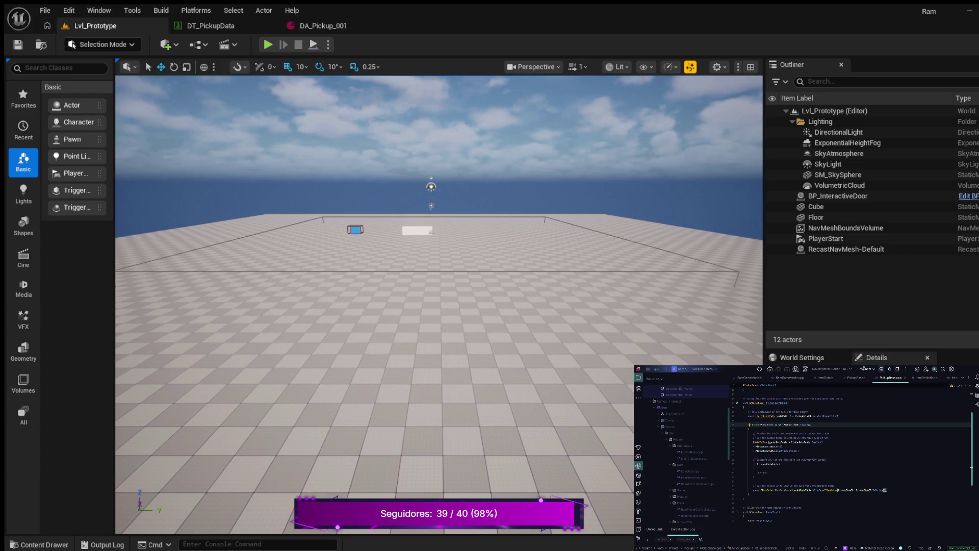
{"action": "left_click", "coordinate": [753, 463]}
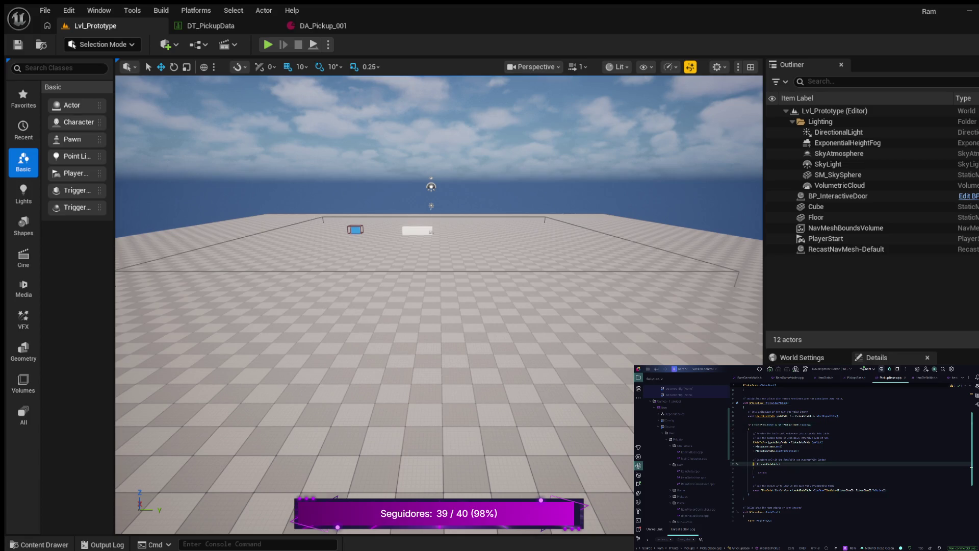
{"action": "left_click", "coordinate": [888, 491]}
{"action": "key", "text": "Return"}
{"action": "key", "text": "Escape"}
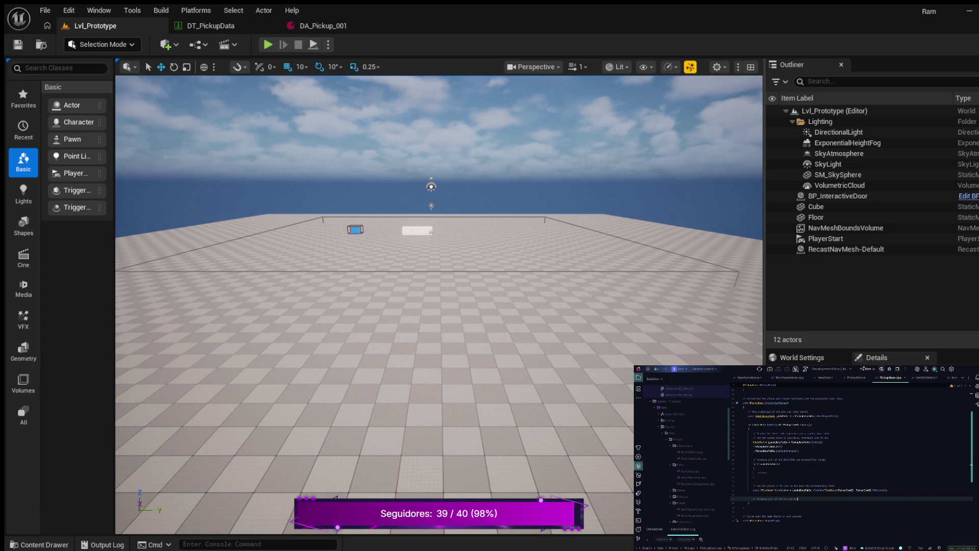
{"action": "key", "text": "Return"}
{"action": "key", "text": "Tab"}
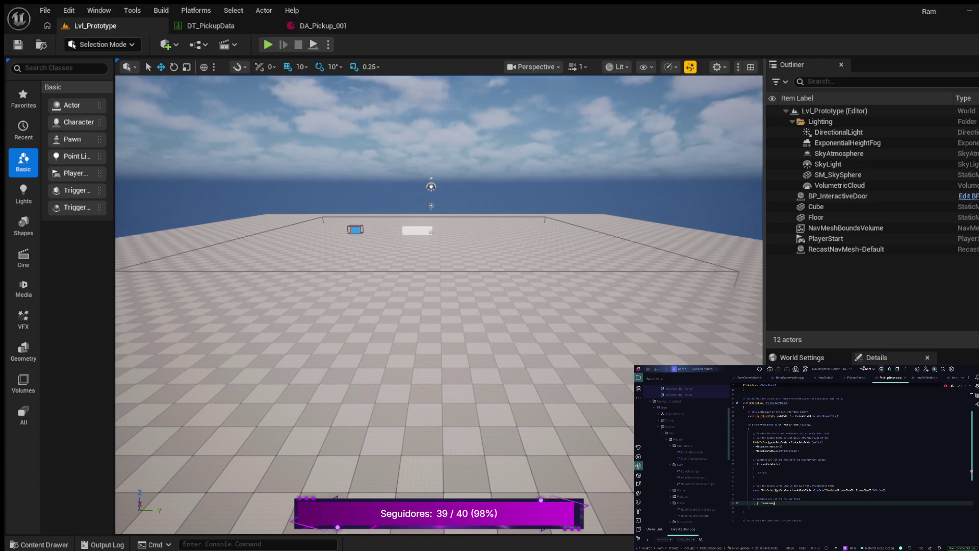
{"action": "key", "text": "Return"}
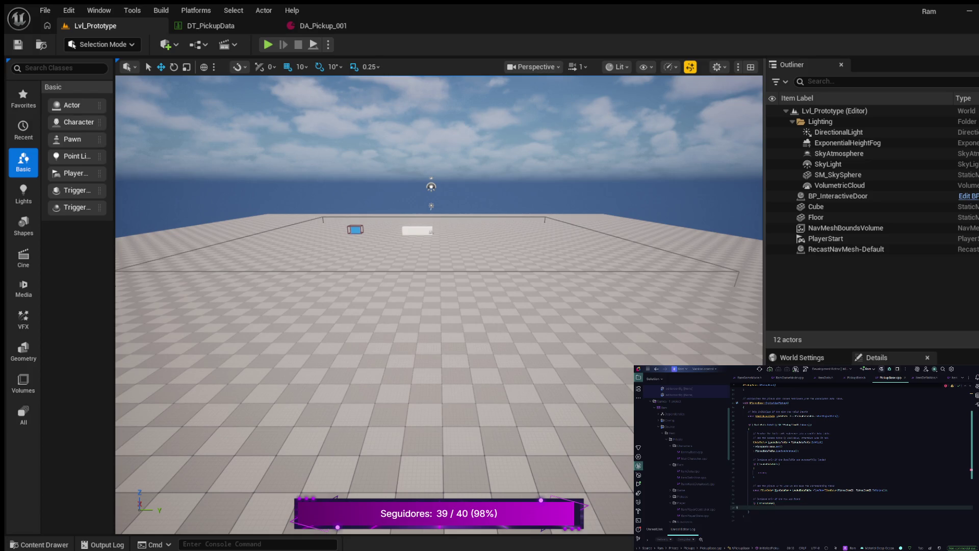
{"action": "key", "text": "Return"}
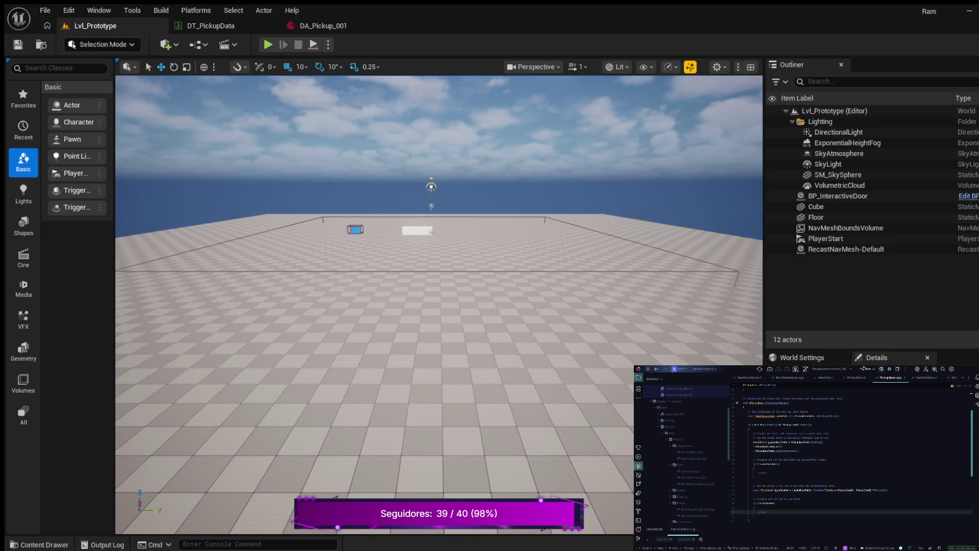
{"action": "key", "text": "Return"}
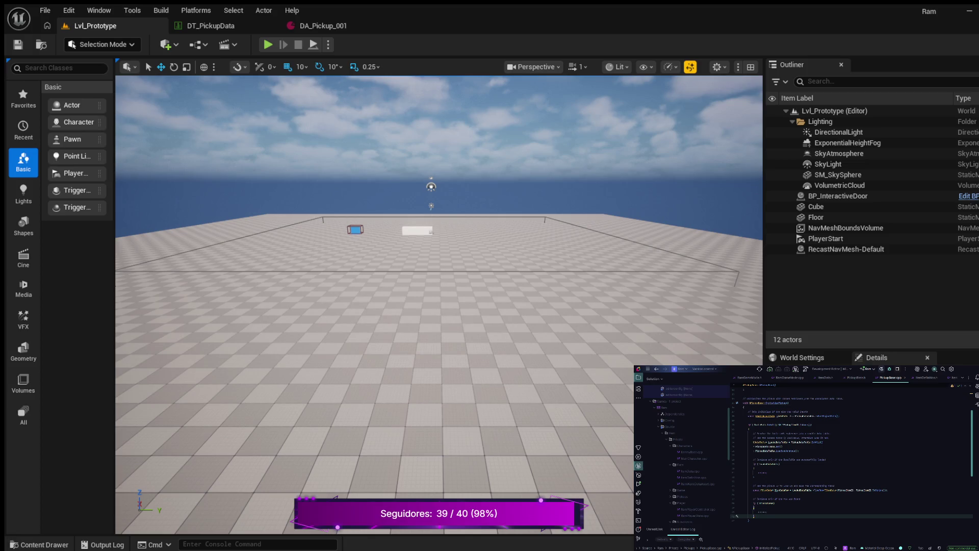
{"action": "scroll", "coordinate": [852, 454], "scroll_direction": "down", "scroll_amount": 5}
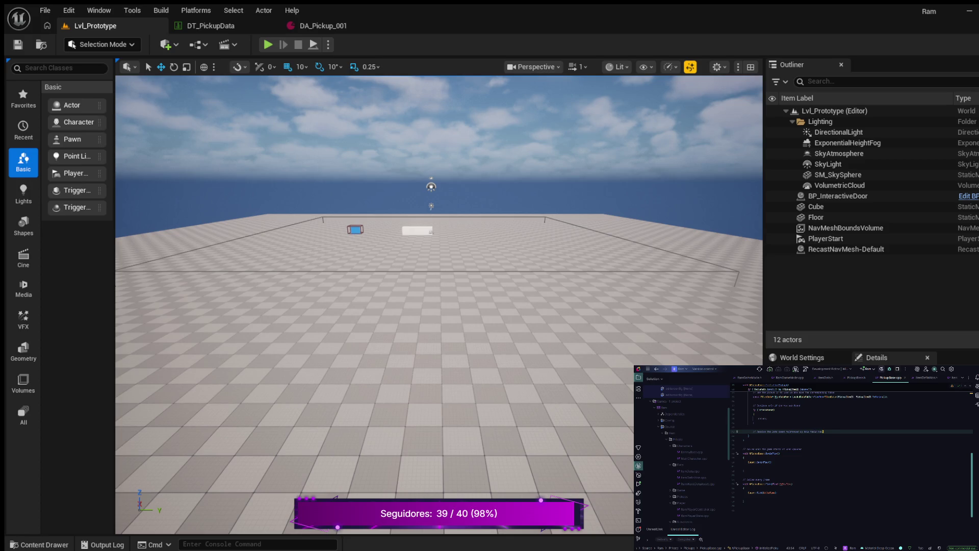
Step: Insert a line under the comment that creates the item's data object with an autocompleted IsValid-style call
{"action": "key", "text": "Return"}
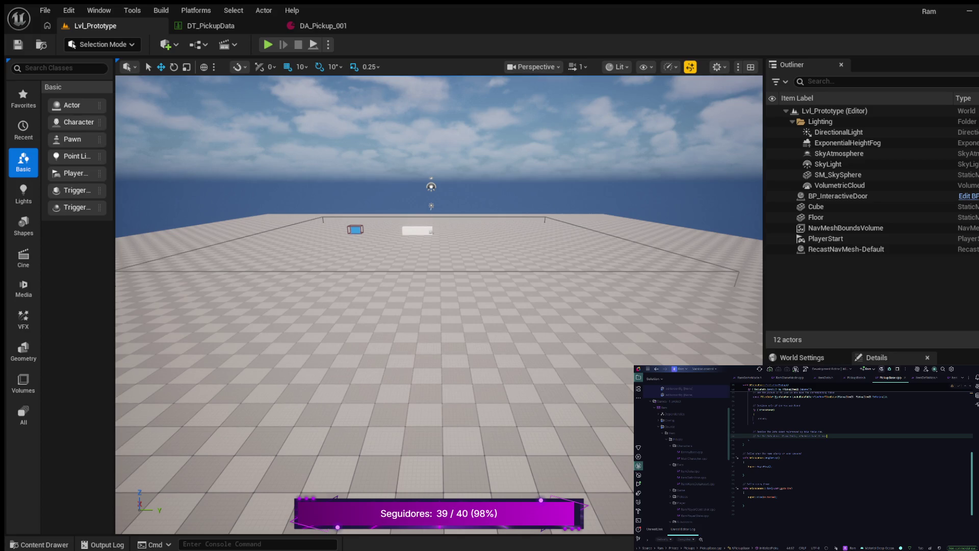
{"action": "key", "text": "Return"}
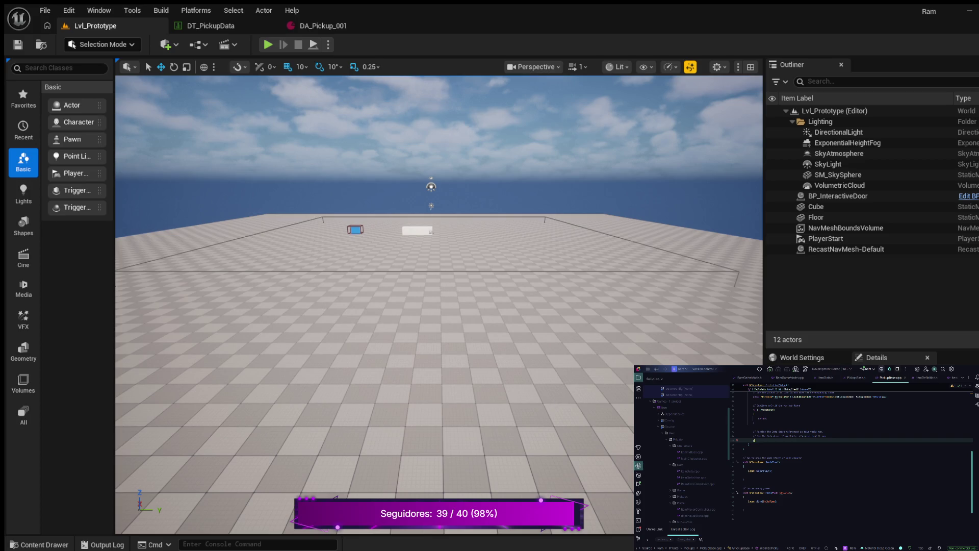
{"action": "key", "text": "Return"}
{"action": "key", "text": "Left"}
{"action": "key", "text": "Escape"}
Step: Complete the item-name assignment and set ItemDataRef = ItemData.Get() from the suggestions
{"action": "key", "text": "Return"}
{"action": "key", "text": "Return"}
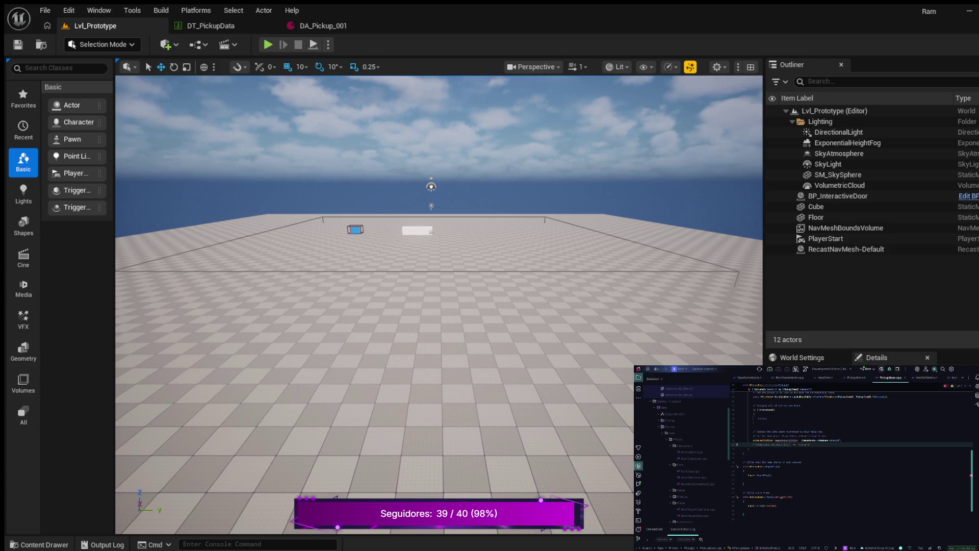
{"action": "key", "text": "Tab"}
{"action": "key", "text": "Return"}
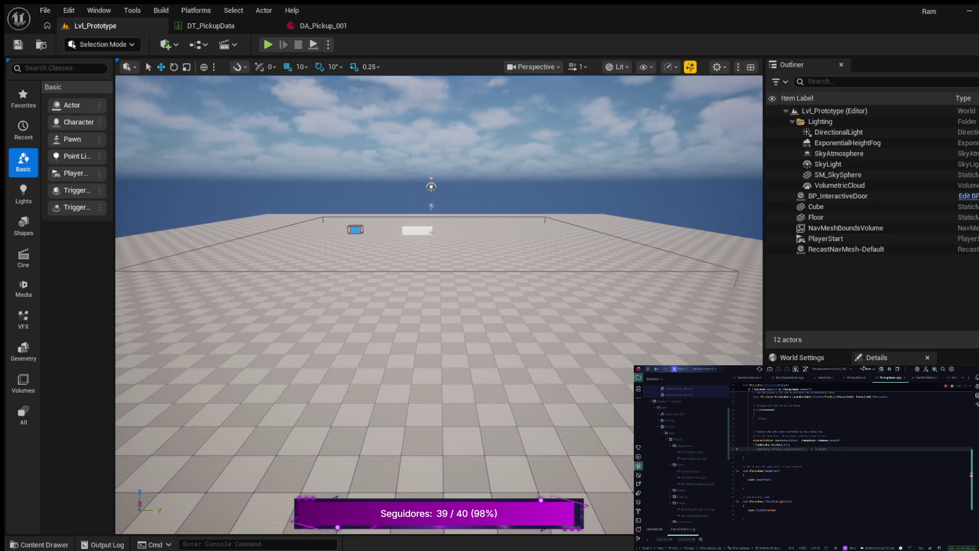
{"action": "key", "text": "Tab"}
Step: Add the suggested if statement with its own brace block
{"action": "key", "text": "Return"}
{"action": "key", "text": "Return"}
{"action": "key", "text": "Tab"}
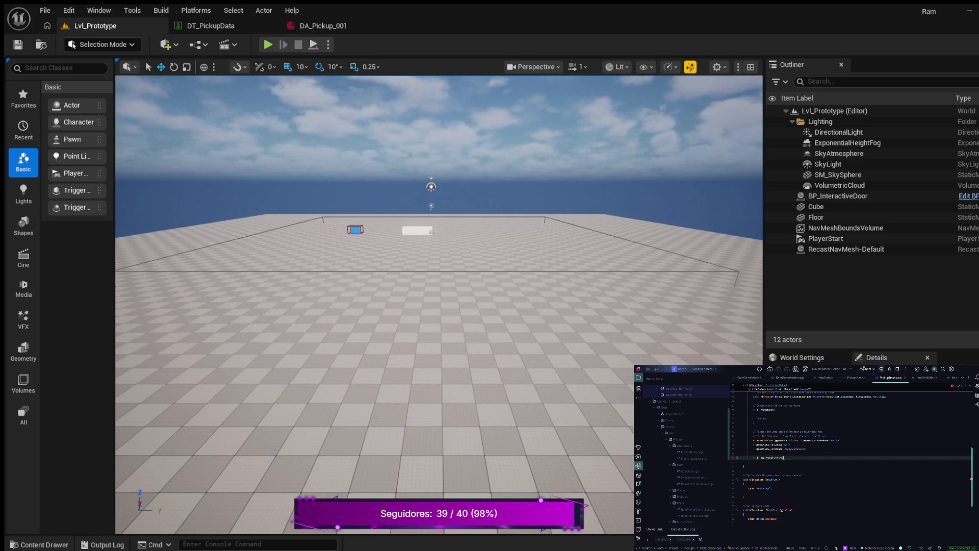
{"action": "type", "text": "{"}
{"action": "key", "text": "Return"}
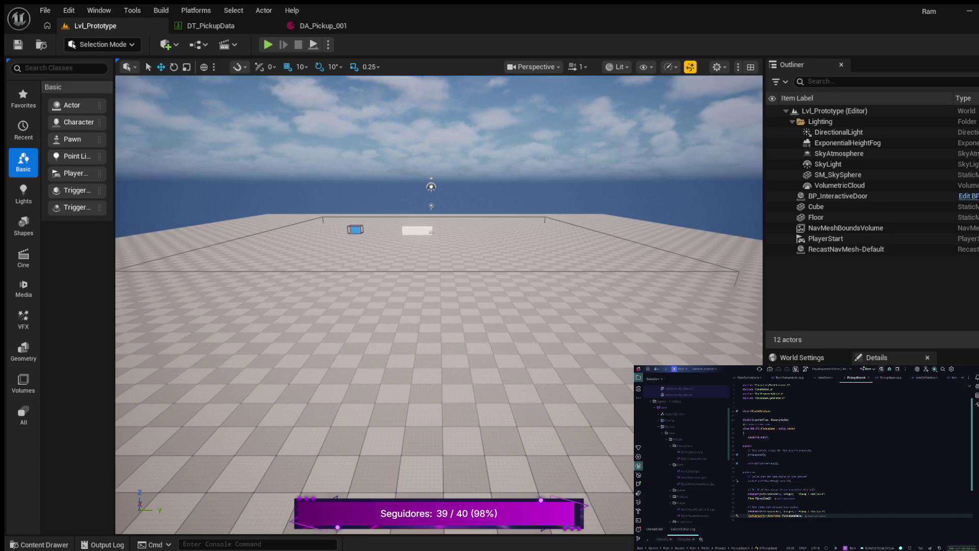
Step: Declare a UPROPERTY(EditAnywhere, ...) TObjectPtr<UItemDefinition> ItemDef property under the Data asset comment
{"action": "scroll", "coordinate": [852, 459], "scroll_direction": "down", "scroll_amount": 2}
{"action": "key", "text": "Return"}
{"action": "key", "text": "Return"}
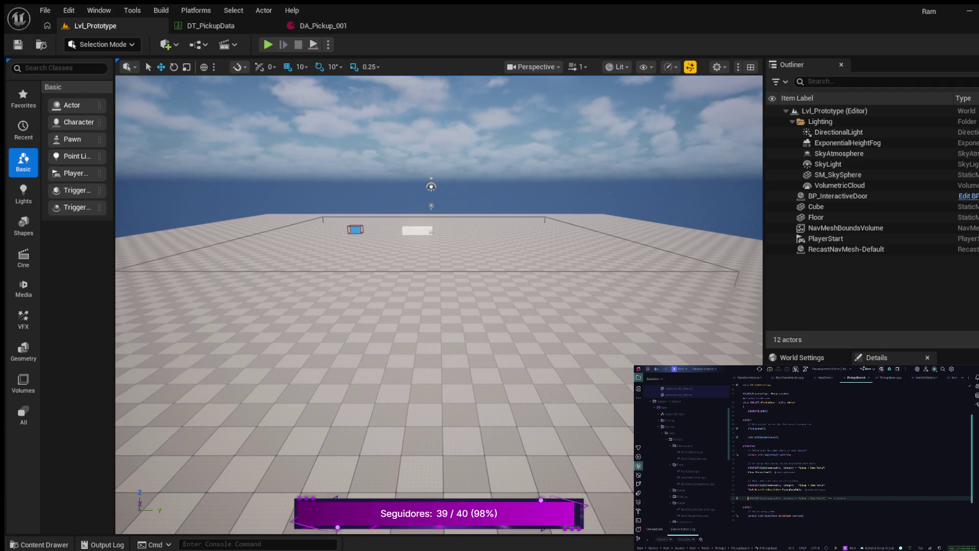
{"action": "key", "text": "Escape"}
{"action": "key", "text": "Return"}
{"action": "type", "text": "UP"}
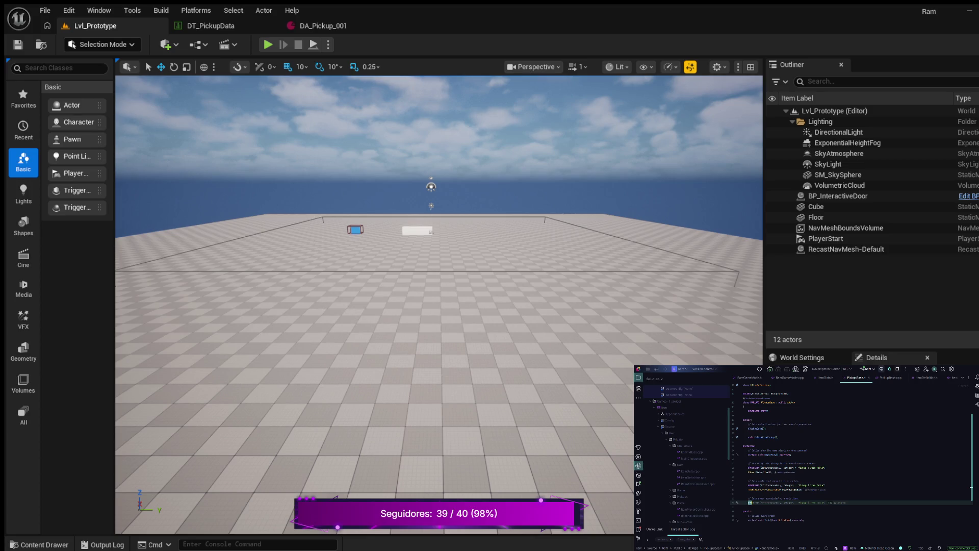
{"action": "type", "text": "ROPERTY"}
{"action": "type", "text": "(EditAnywhere"}
{"action": "type", "text": ","}
{"action": "key", "text": "Tab"}
{"action": "key", "text": "Return"}
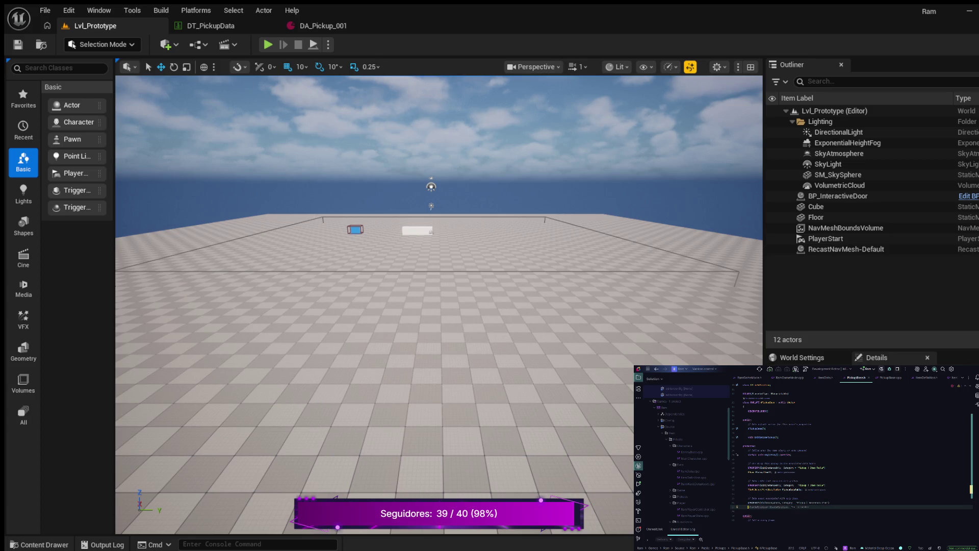
{"action": "type", "text": "T"}
{"action": "type", "text": "O"}
{"action": "type", "text": "tr<UItem"}
{"action": "key", "text": "Tab"}
{"action": "key", "text": "BackSpace"}
{"action": "key", "text": "BackSpace"}
{"action": "key", "text": "BackSpace"}
{"action": "type", "text": "De"}
{"action": "type", "text": "f"}
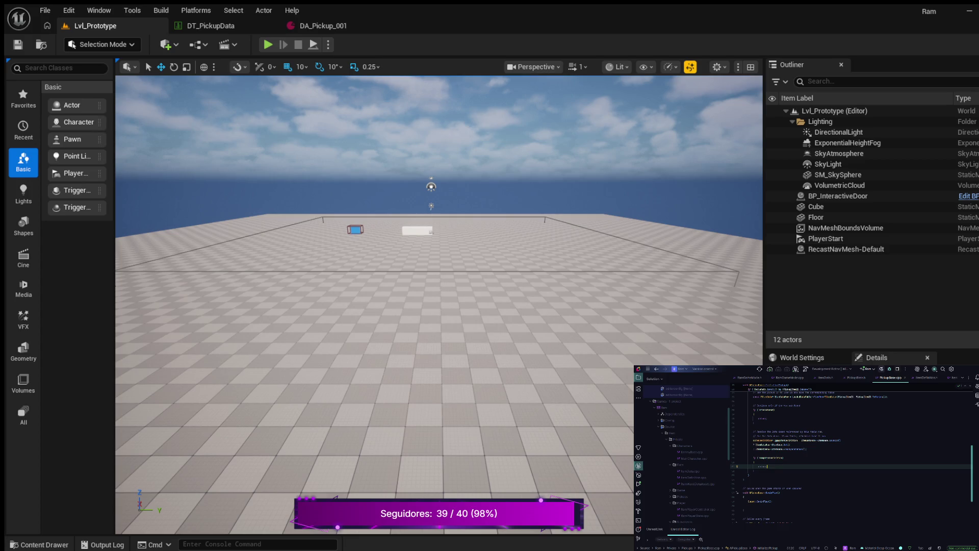
Step: Add an empty line after the closing brace below return;
{"action": "left_click", "coordinate": [754, 470]}
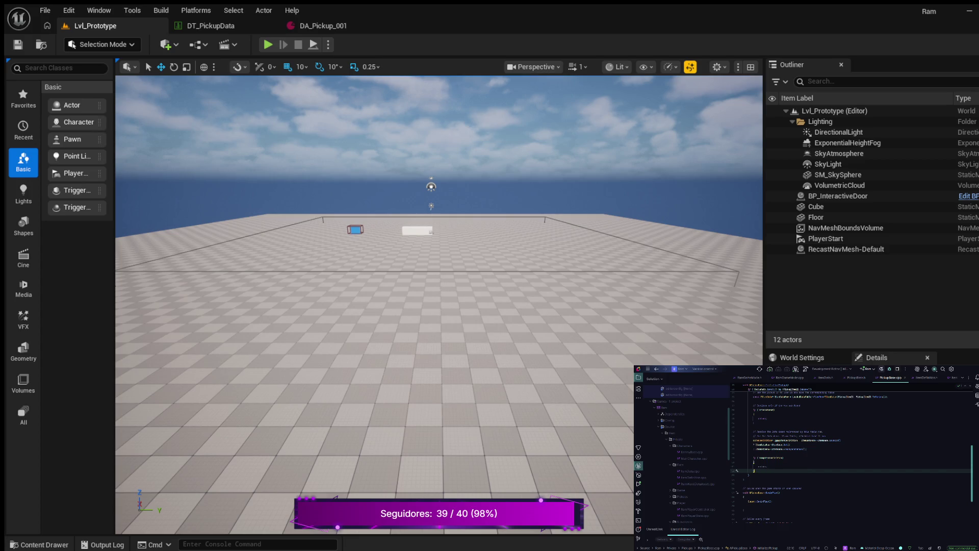
{"action": "key", "text": "Return"}
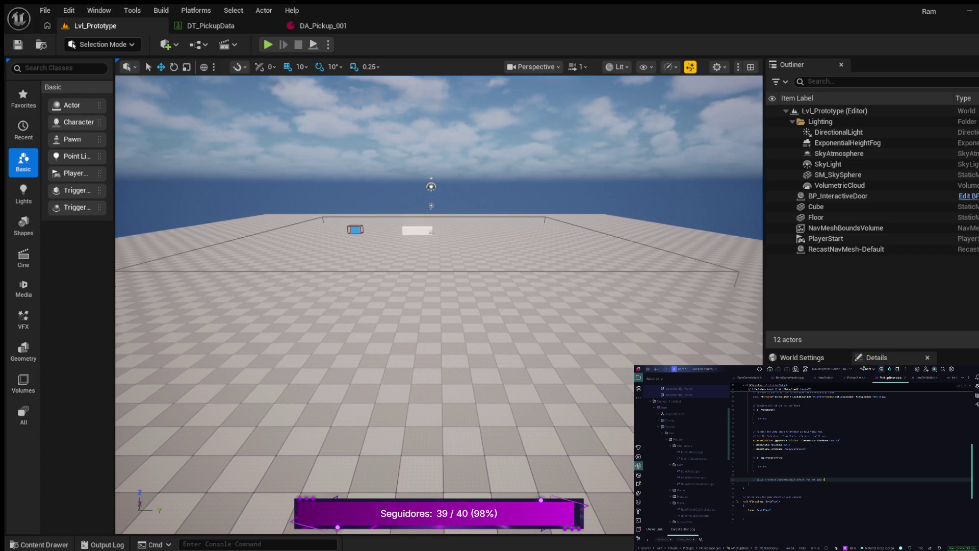
Step: Paste the data-table row lookup, retype it as FItemDataStructure, and add the row-data statement
{"action": "key", "text": "Return"}
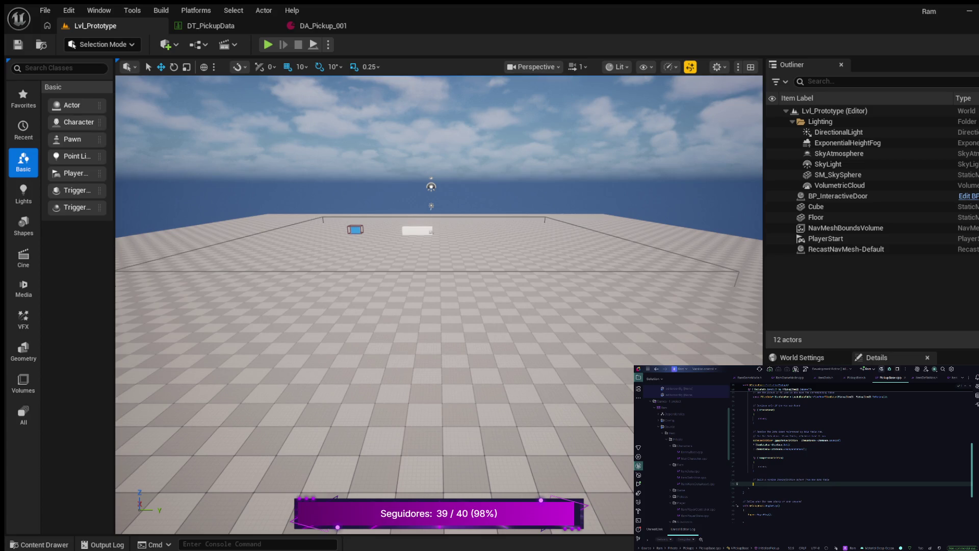
{"action": "key", "text": "ctrl+v"}
{"action": "key", "text": "ctrl+shift+Right"}
{"action": "type", "text": "FItemDataStructure"}
{"action": "key", "text": "Tab"}
{"action": "key", "text": "Return"}
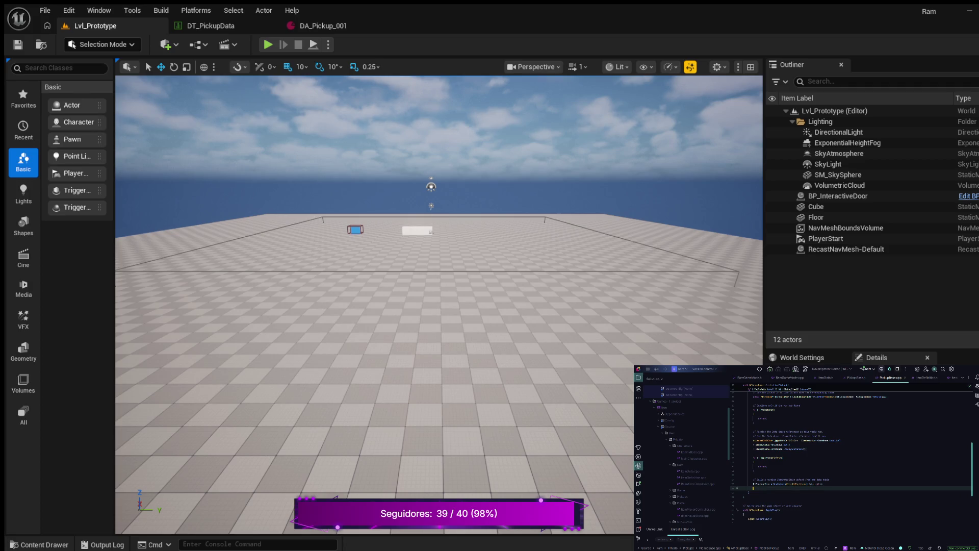
{"action": "type", "text": "e.OnInteract"}
{"action": "type", "text": "t"}
{"action": "type", "text": "ataRow"}
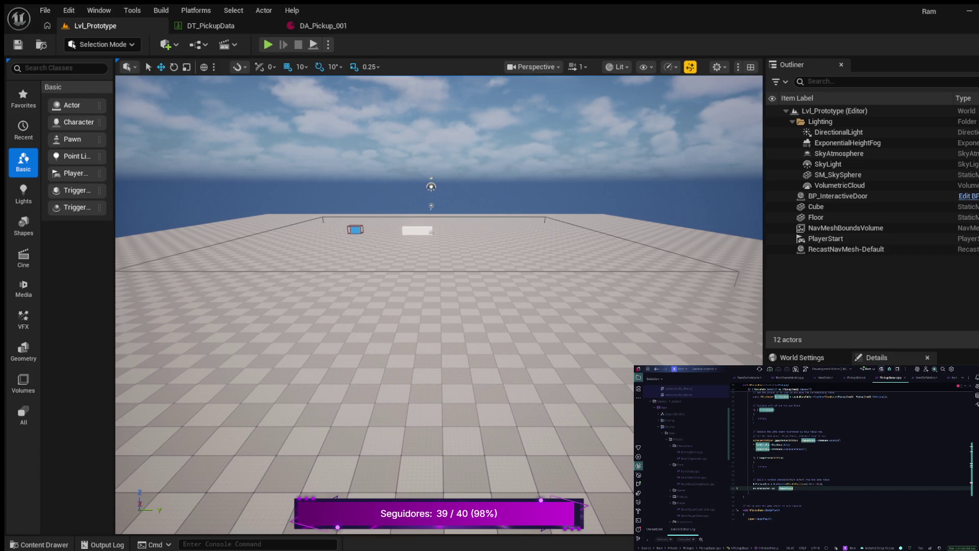
{"action": "type", "text": ";"}
Step: Add the ReferenceItem->ItemPrice assignment from the row data
{"action": "key", "text": "Return"}
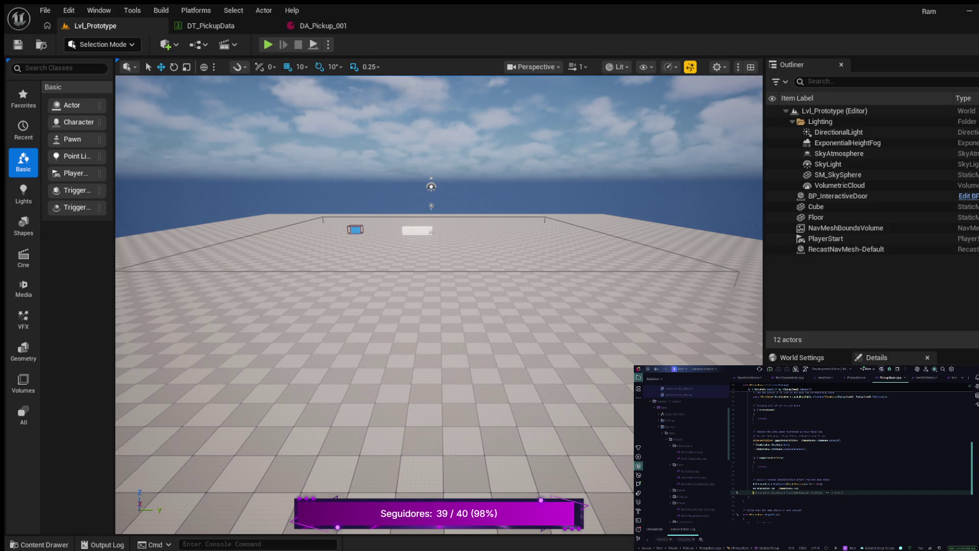
{"action": "key", "text": "Tab"}
{"action": "type", "text": ";"}
{"action": "type", "text": "->"}
{"action": "key", "text": "BackSpace"}
{"action": "key", "text": "BackSpace"}
{"action": "key", "text": "Return"}
{"action": "key", "text": "Right"}
{"action": "key", "text": "Escape"}
{"action": "type", "text": "Dat"}
{"action": "key", "text": "Tab"}
Step: Add the NewPickupItem ItemData and RefToData assignments
{"action": "key", "text": "Return"}
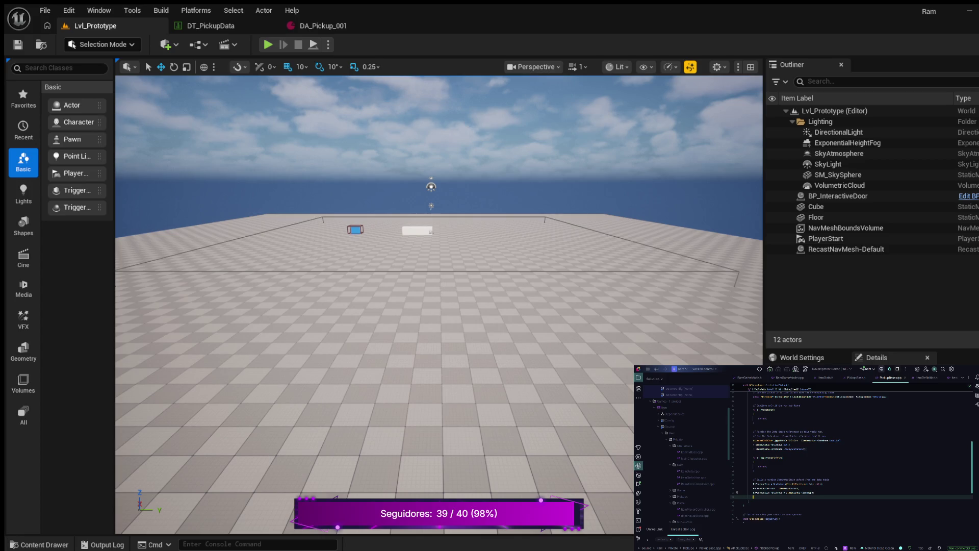
{"action": "type", "text": "NewPickupItem->ItemData"}
{"action": "key", "text": "Tab"}
{"action": "key", "text": "Return"}
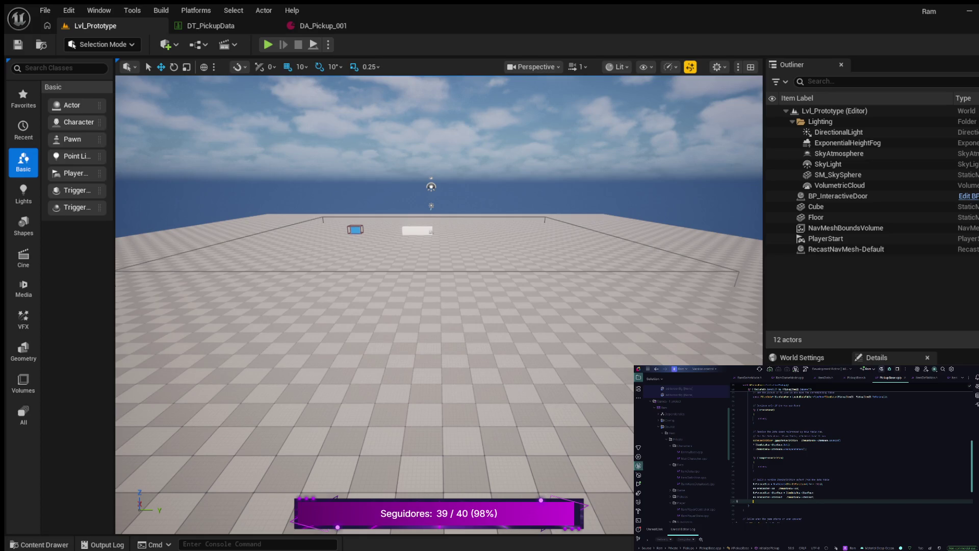
{"action": "type", "text": "NewPickupItem"}
{"action": "type", "text": "-TextData"}
{"action": "key", "text": "Tab"}
Step: Delete the old BeginPlay block and its comment from above Tick
{"action": "scroll", "coordinate": [852, 458], "scroll_direction": "up", "scroll_amount": 5}
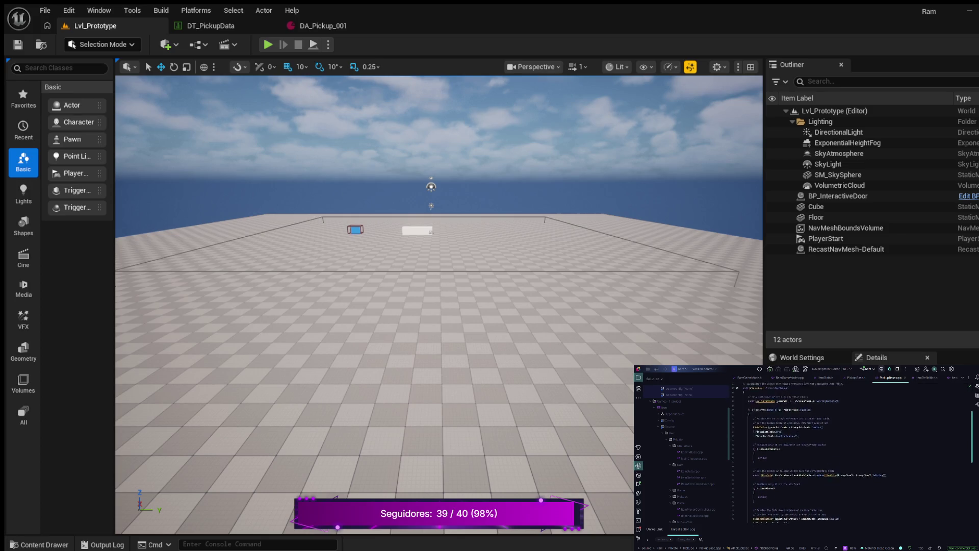
{"action": "scroll", "coordinate": [806, 459], "scroll_direction": "up", "scroll_amount": 3}
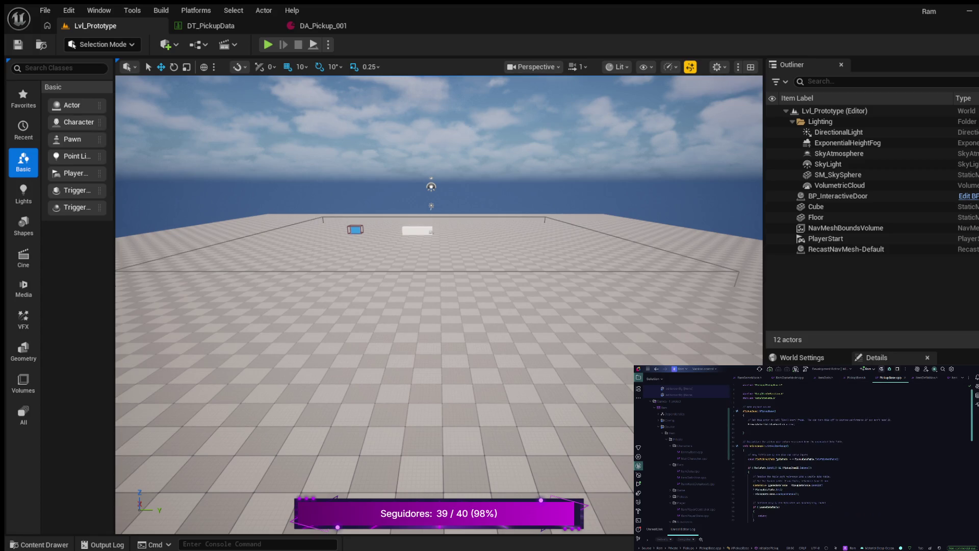
{"action": "scroll", "coordinate": [857, 454], "scroll_direction": "down", "scroll_amount": 8}
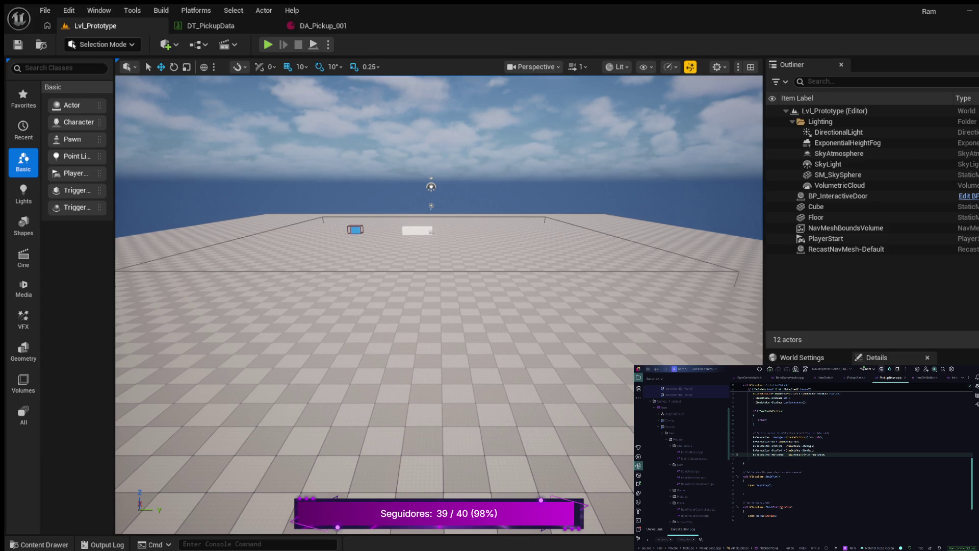
{"action": "left_click_drag", "start_coordinate": [745, 493], "coordinate": [743, 476]}
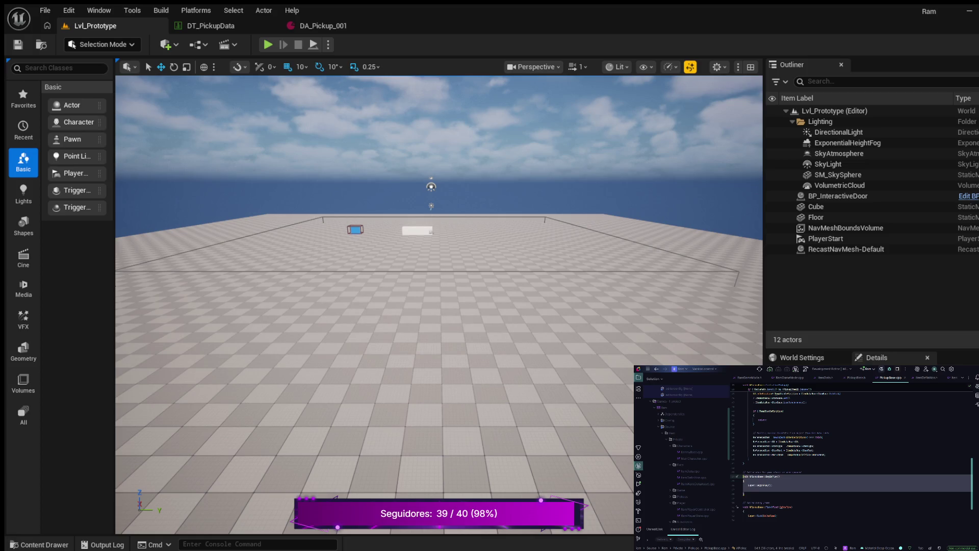
{"action": "left_click", "coordinate": [744, 494]}
{"action": "key", "text": "shift+Up"}
{"action": "key", "text": "shift+Up"}
{"action": "key", "text": "shift+Up"}
{"action": "key", "text": "Delete"}
{"action": "key", "text": "BackSpace"}
Step: Paste BeginPlay below the constructor without its comment and call InitializeComponents(); inside it
{"action": "scroll", "coordinate": [852, 454], "scroll_direction": "up", "scroll_amount": 10}
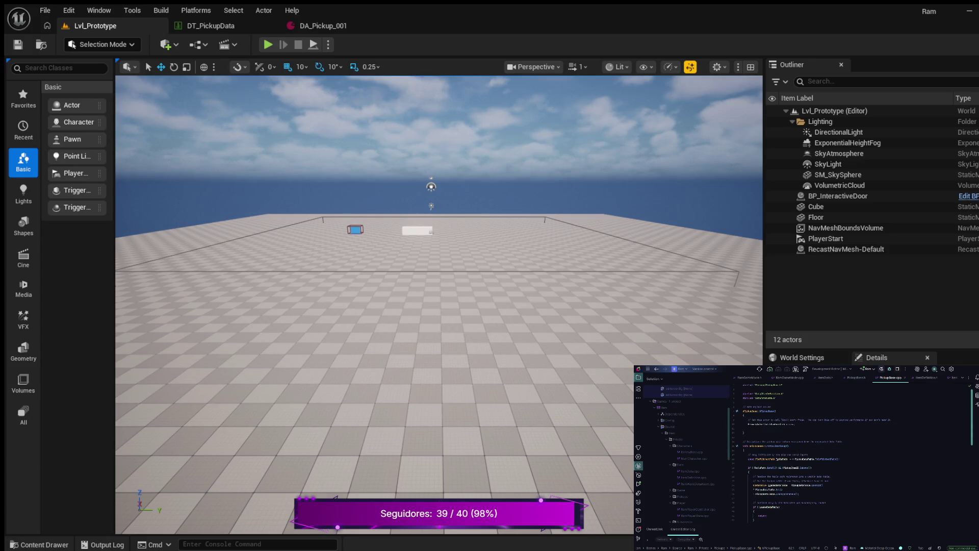
{"action": "left_click", "coordinate": [744, 432]}
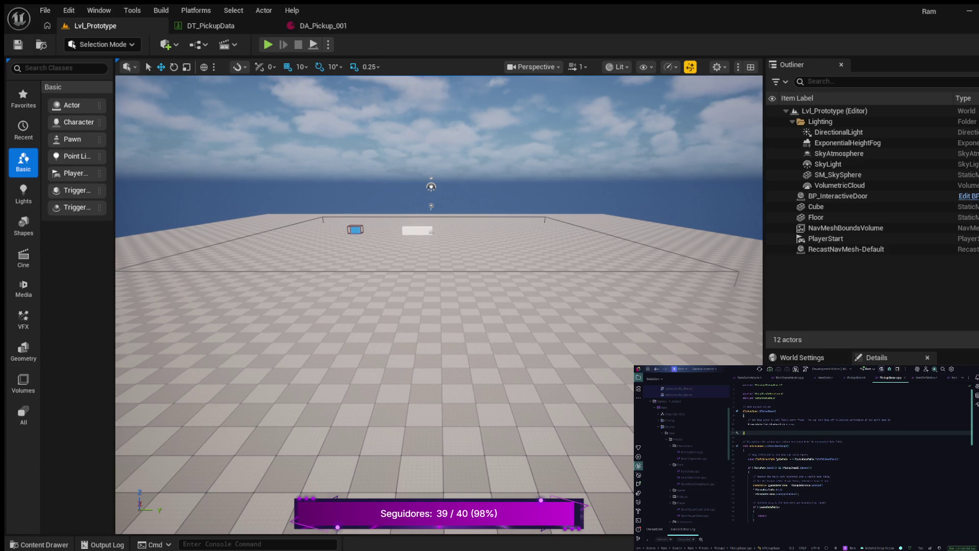
{"action": "key", "text": "Return"}
{"action": "key", "text": "ctrl+v"}
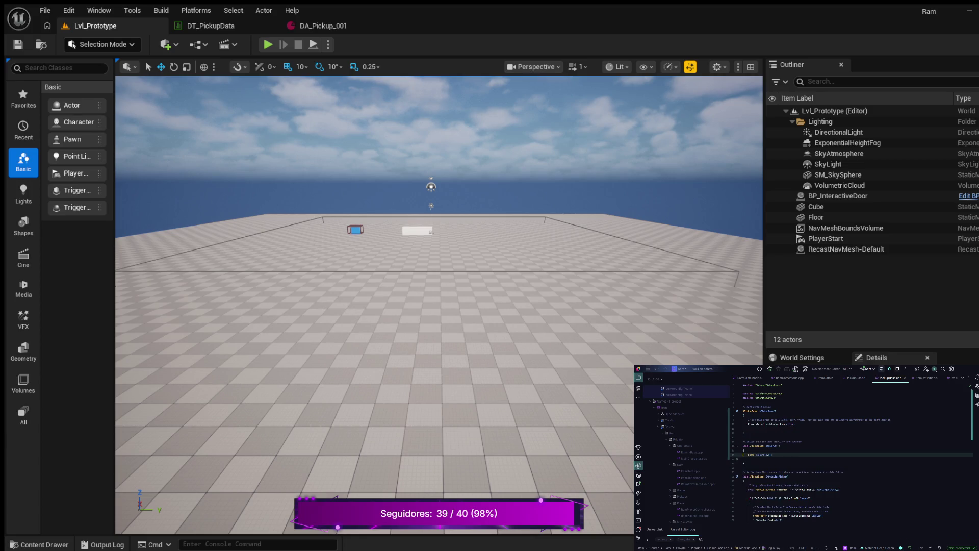
{"action": "key", "text": "ctrl+y"}
{"action": "key", "text": "Down"}
{"action": "key", "text": "Down"}
{"action": "key", "text": "End"}
{"action": "key", "text": "Return"}
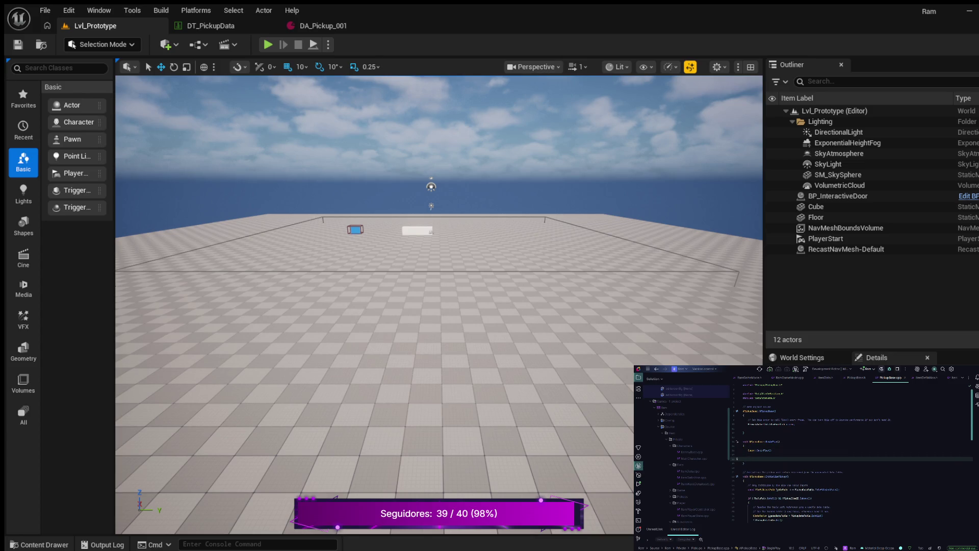
{"action": "type", "text": "nitializeComponents();"}
Step: Jump to the PickupBase.h header file with Ctrl+B
{"action": "key", "text": "ctrl+b"}
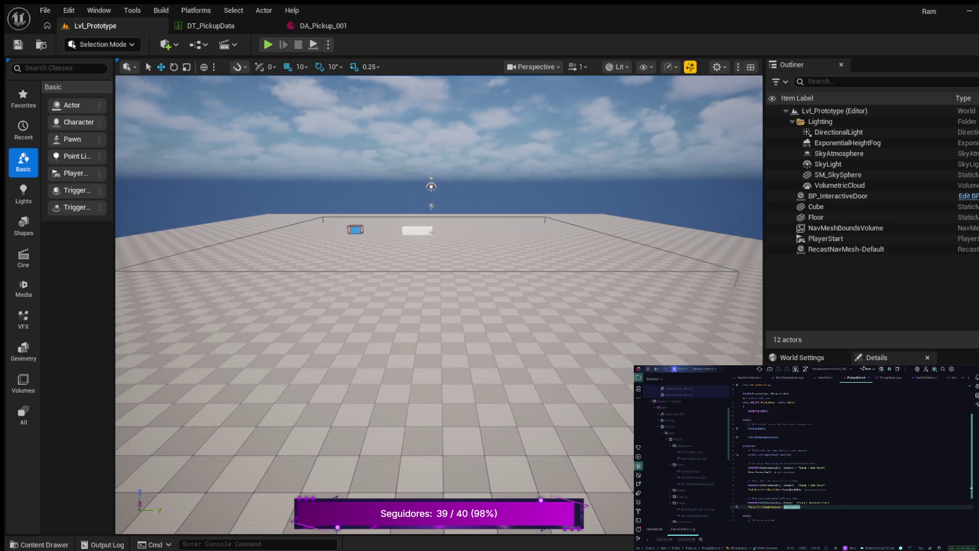
Step: Declare a UPROPERTY(VisibleAnywhere) TObjectPtr<UStaticMeshComponent> MeshComponent below the mesh comment
{"action": "left_click", "coordinate": [802, 507]}
{"action": "key", "text": "Return"}
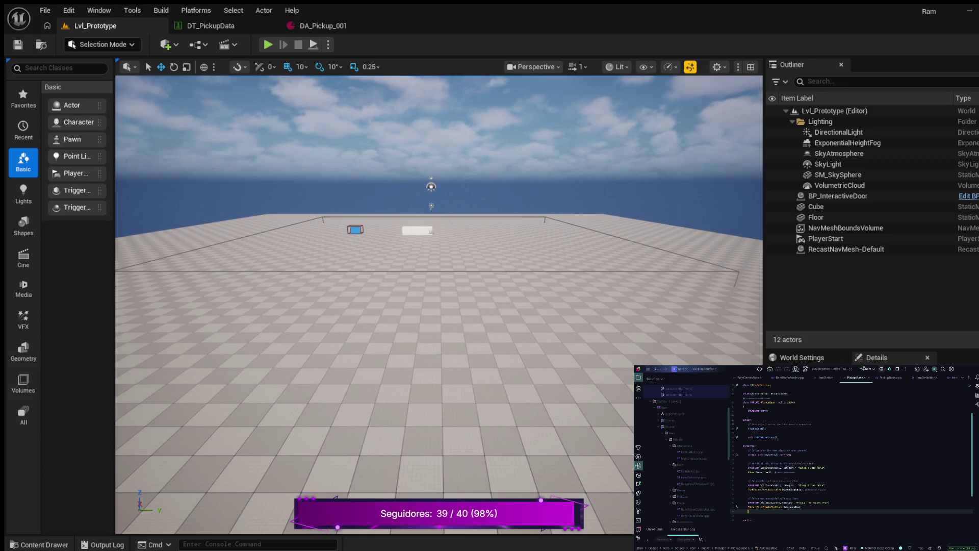
{"action": "key", "text": "Return"}
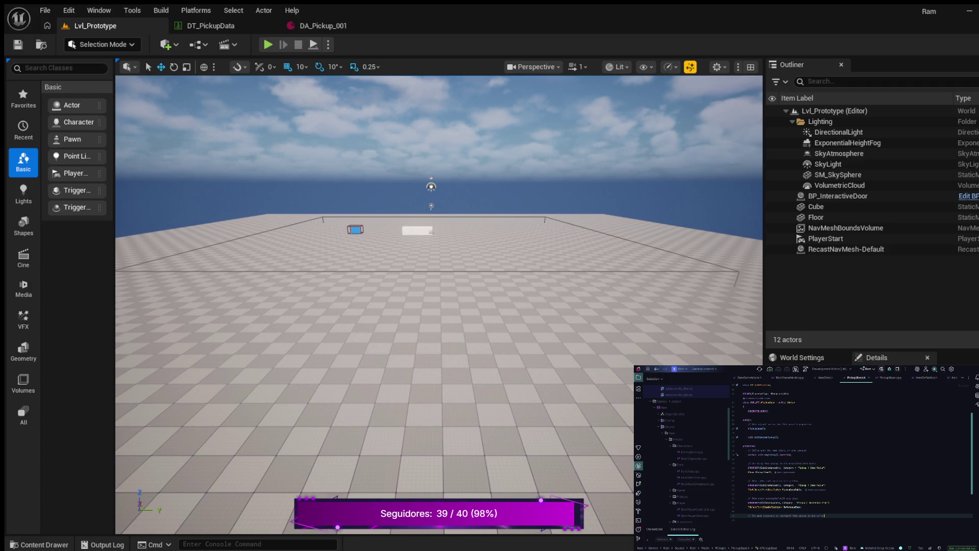
{"action": "key", "text": "Return"}
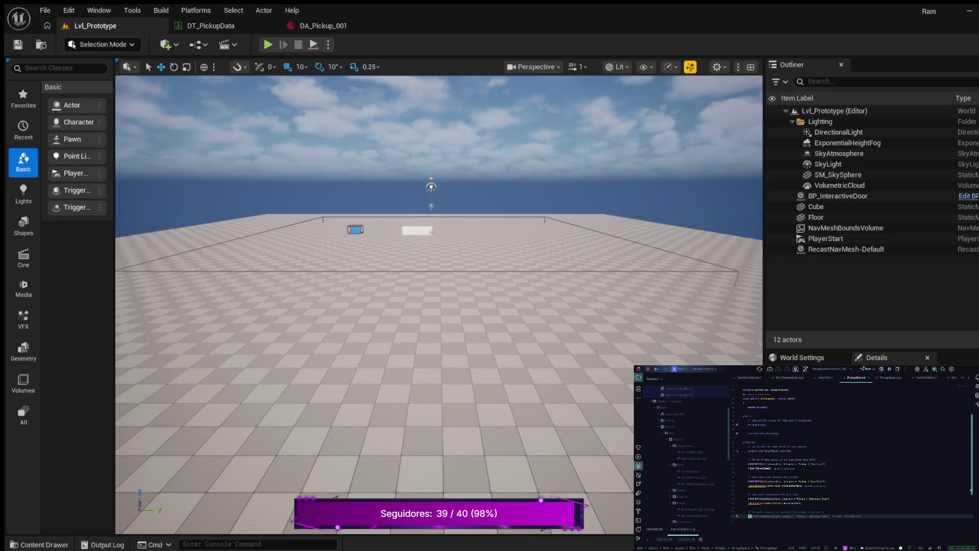
{"action": "type", "text": "OPERTY("}
{"action": "type", "text": "VisibleAnywh"}
{"action": "key", "text": "Tab"}
{"action": "key", "text": "Return"}
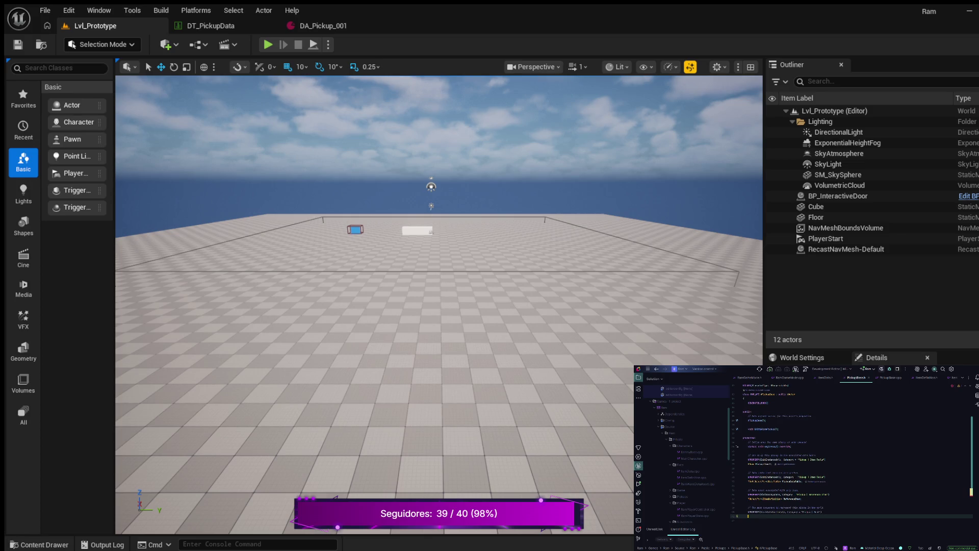
{"action": "type", "text": "TOb"}
{"action": "type", "text": "jectPtr<"}
{"action": "type", "text": "Static"}
{"action": "type", "text": "Mes"}
{"action": "key", "text": "Return"}
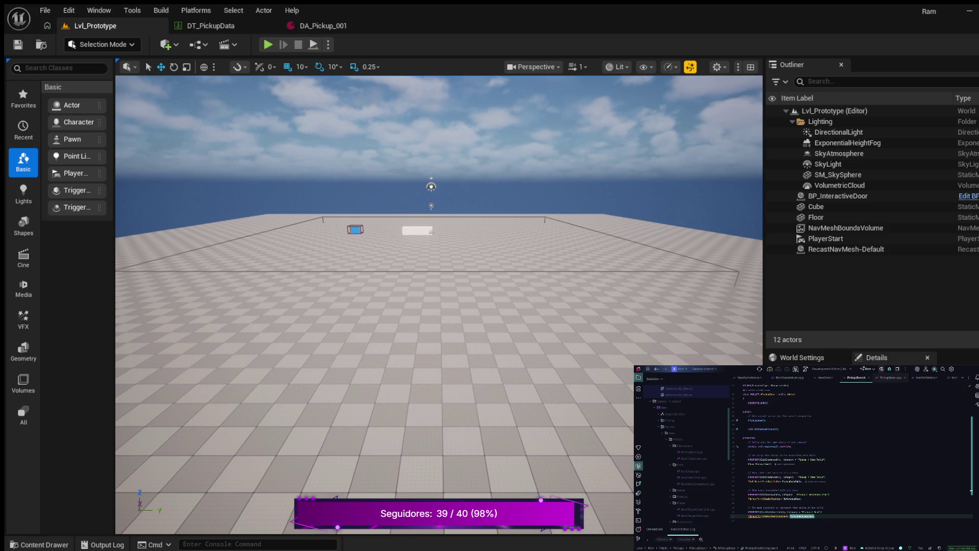
Step: In PickupBase.cpp, add PickupMeshComponent = CreateDefaultSubobject<UStaticMeshComponent>(...) after the PrimaryActorTick line
{"action": "left_click", "coordinate": [893, 377]}
{"action": "left_click", "coordinate": [795, 424]}
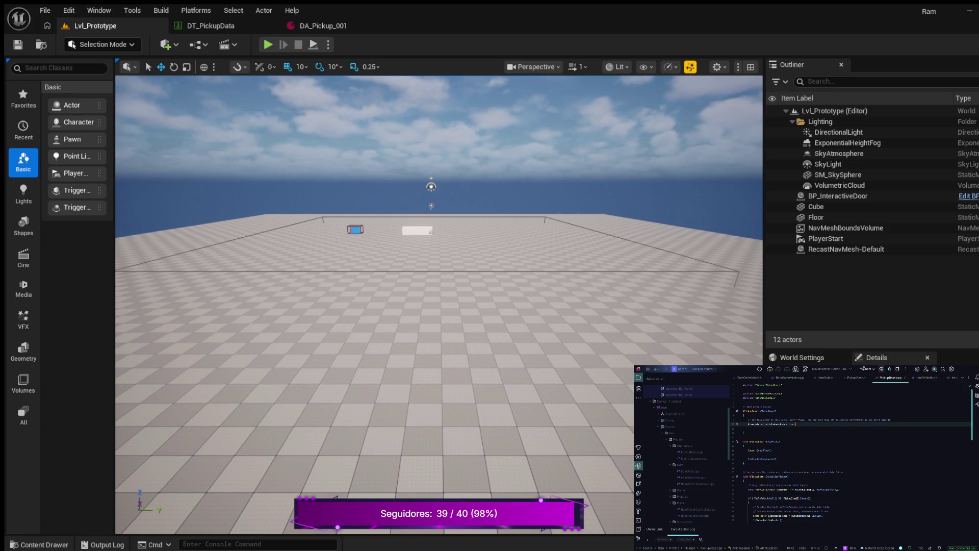
{"action": "key", "text": "Return"}
{"action": "key", "text": "Return"}
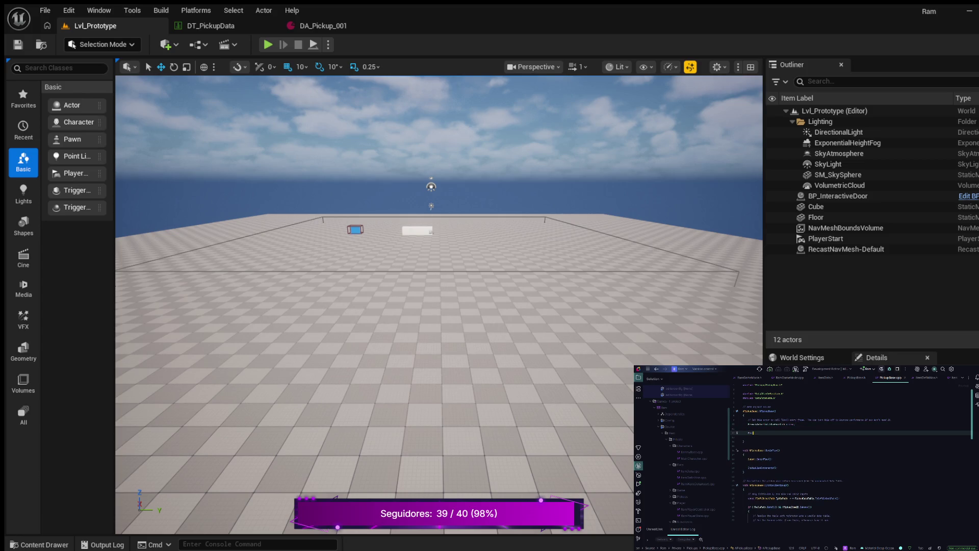
{"action": "key", "text": "Return"}
{"action": "type", "text": "= "}
{"action": "type", "text": "CreateDefa"}
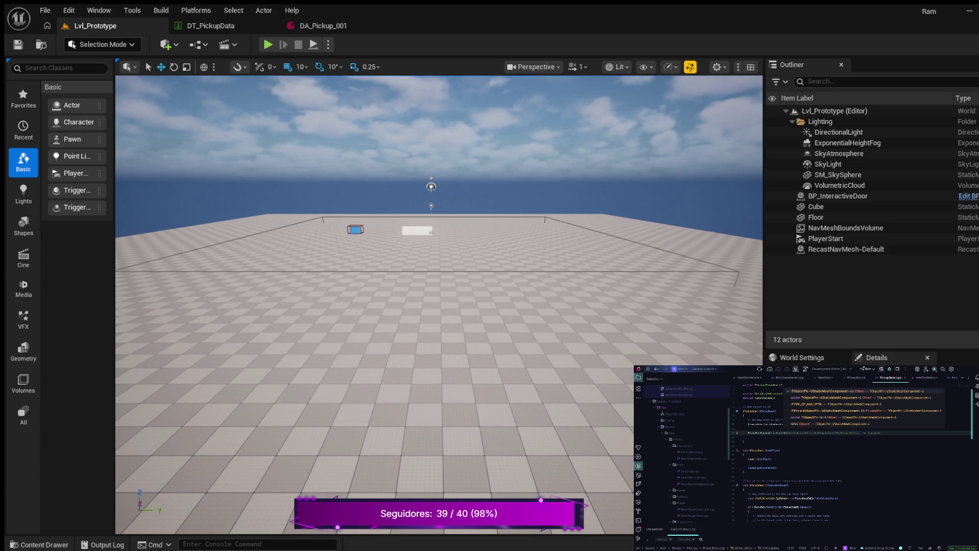
{"action": "type", "text": ";"}
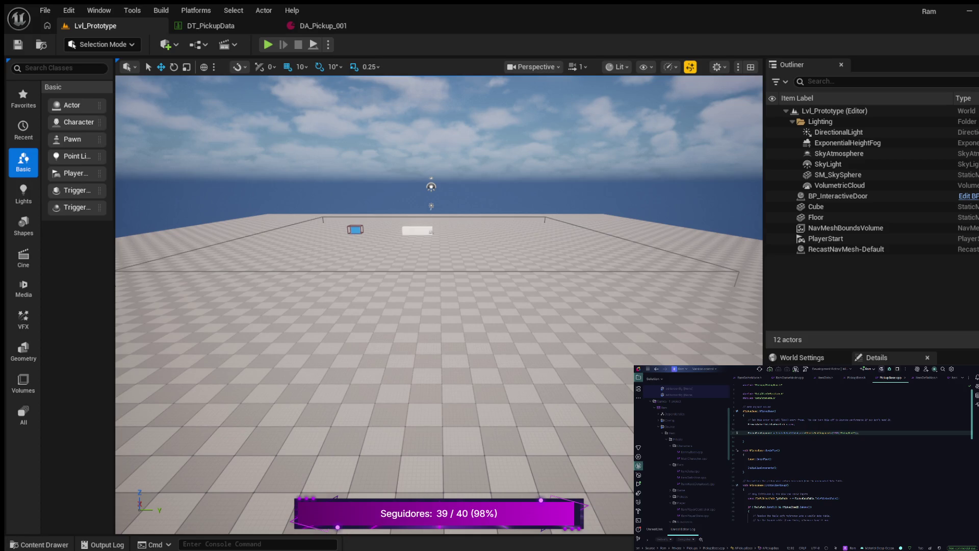
Step: Below it, begin a check that the component is not nullptr
{"action": "key", "text": "Return"}
{"action": "key", "text": "Return"}
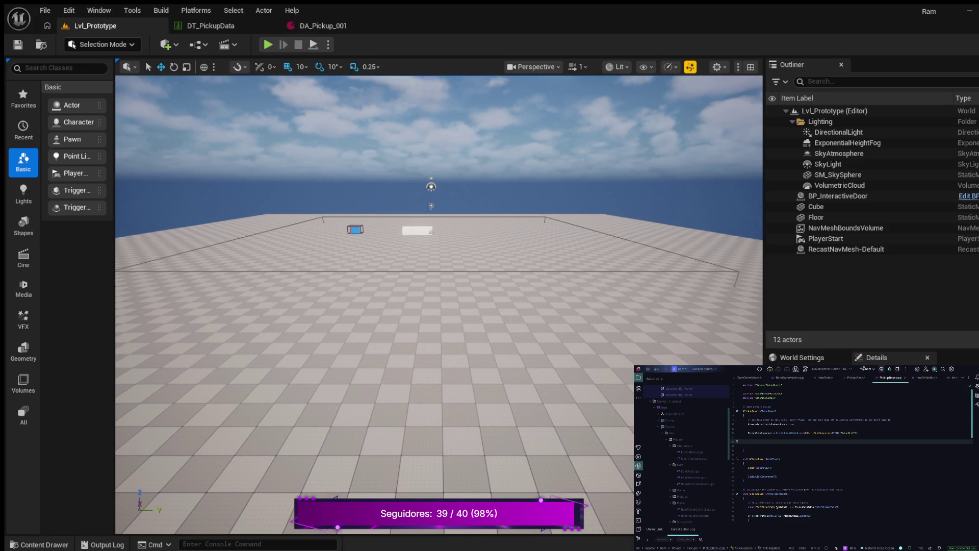
{"action": "key", "text": "BackSpace"}
{"action": "type", "text": "c"}
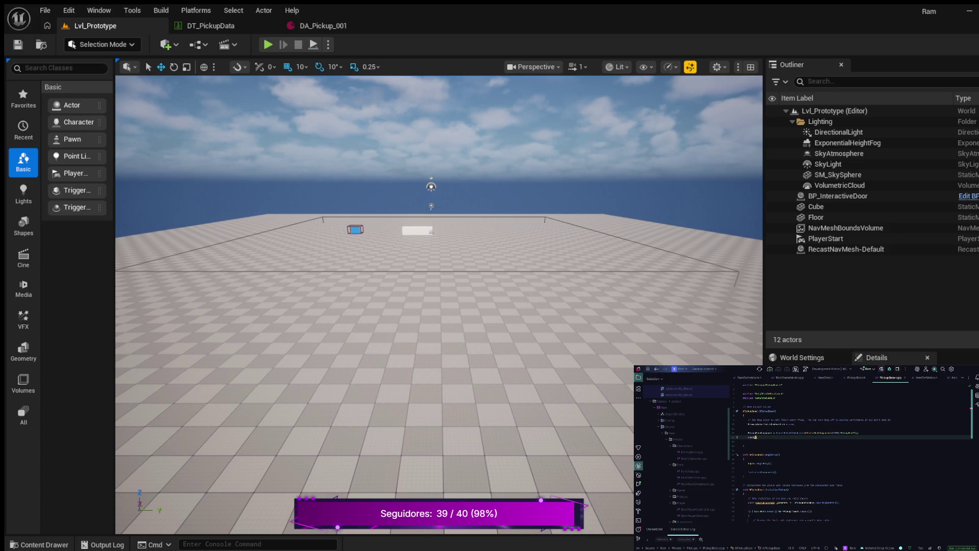
{"action": "type", "text": "(PickupComponent)"}
{"action": "type", "text": " != nullptr"}
Step: Insert a new empty line below the check(...) statement in the constructor
{"action": "key", "text": "Down"}
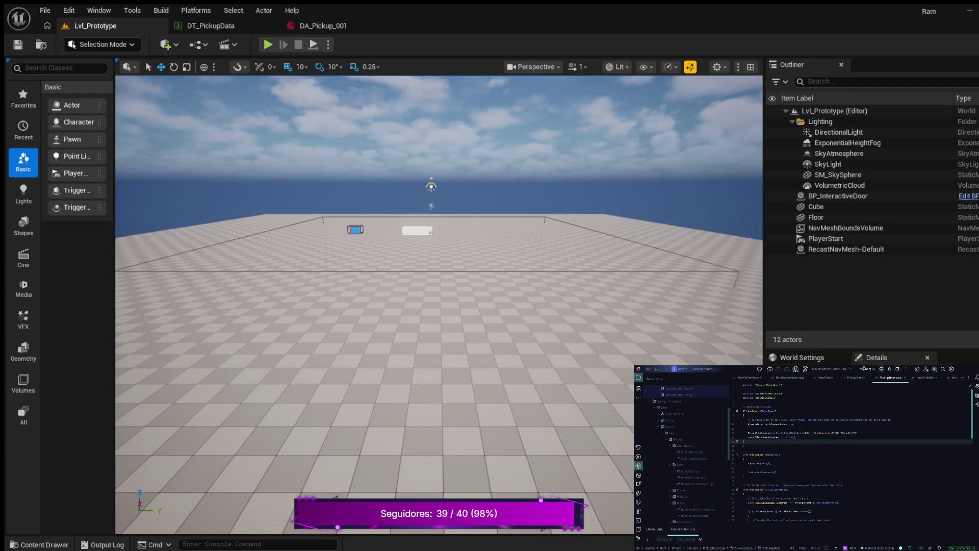
{"action": "key", "text": "Return"}
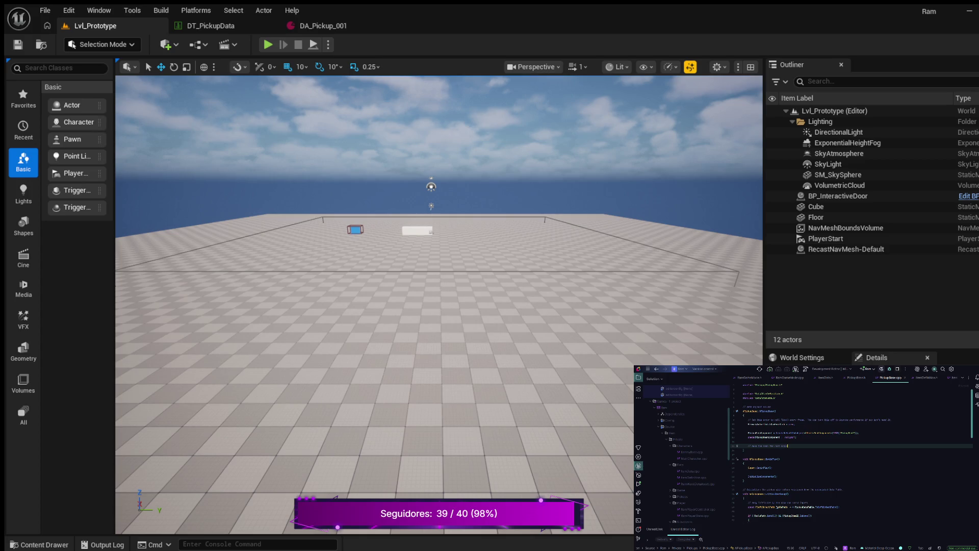
Step: Add 'RootComponent = PickupRootComponent;' beneath the comment using the inline completion
{"action": "key", "text": "Return"}
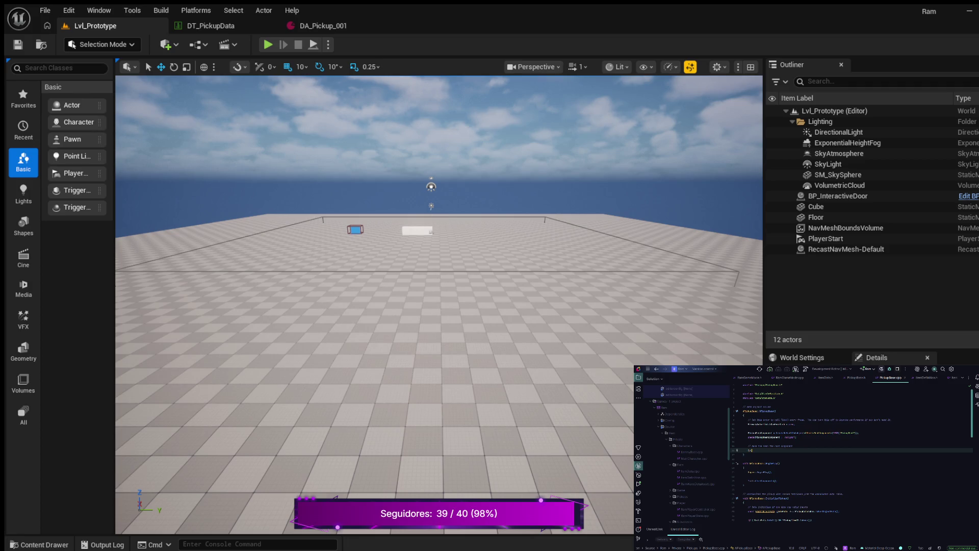
{"action": "key", "text": "Tab"}
Step: At the end of InitializePickup's body, start the line 'UStaticMesh* LoadedMesh ='
{"action": "scroll", "coordinate": [852, 454], "scroll_direction": "down", "scroll_amount": 10}
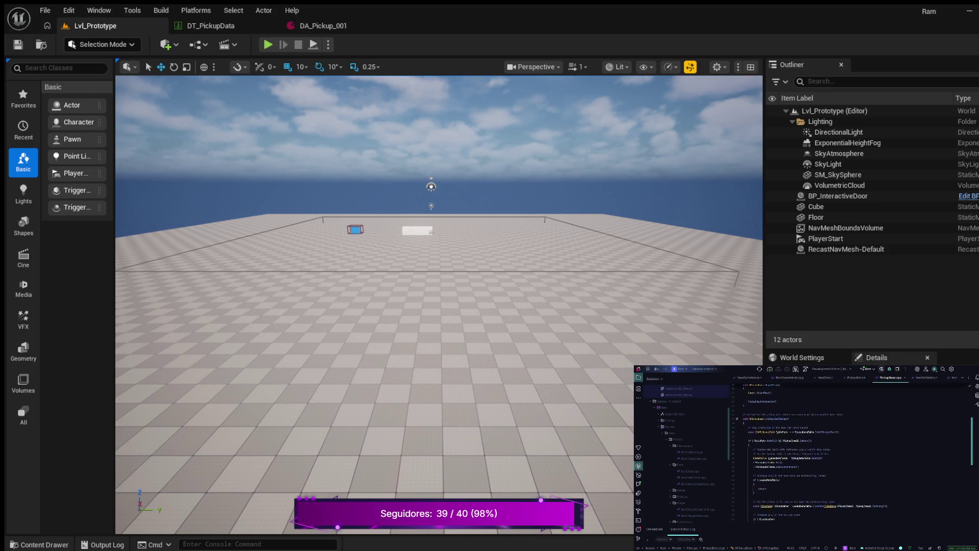
{"action": "scroll", "coordinate": [857, 454], "scroll_direction": "down", "scroll_amount": 5}
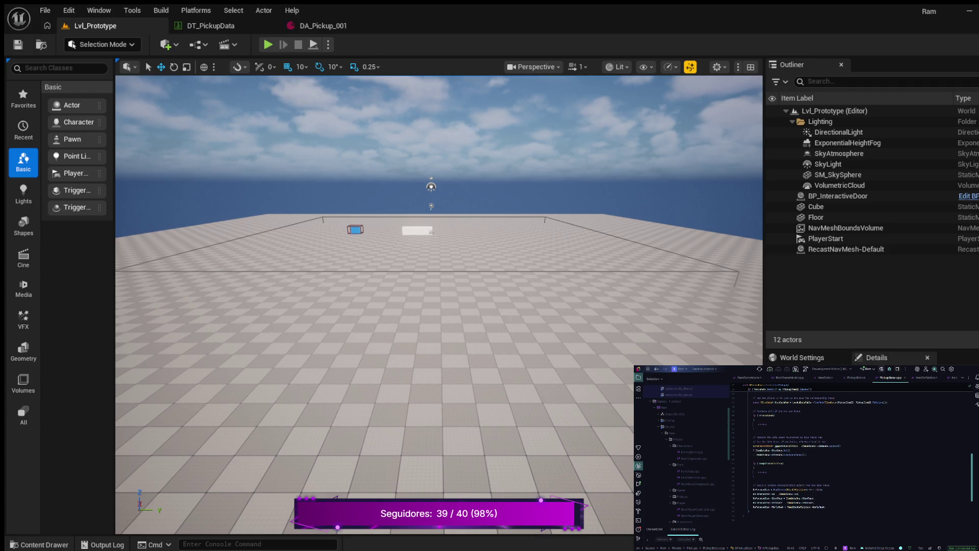
{"action": "scroll", "coordinate": [857, 454], "scroll_direction": "down", "scroll_amount": 3}
{"action": "left_click", "coordinate": [826, 494]}
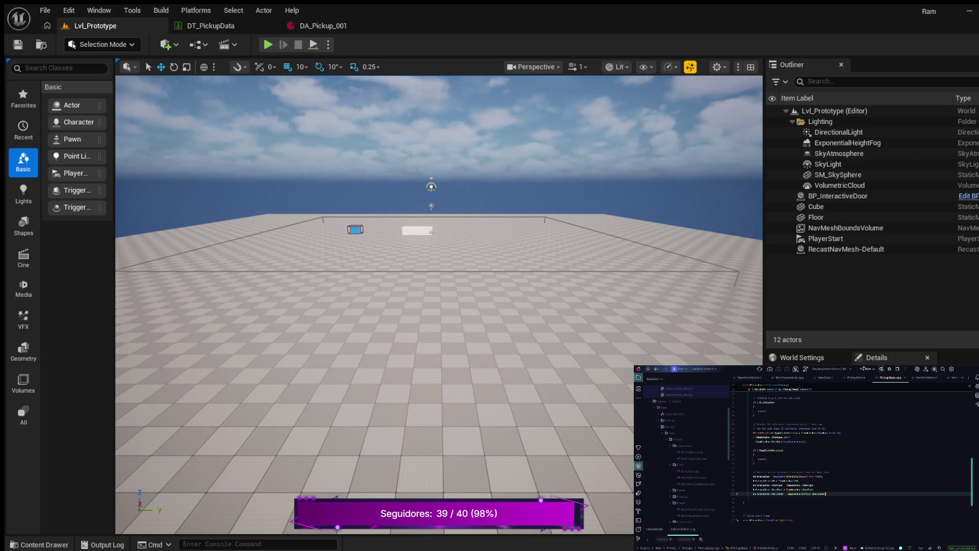
{"action": "key", "text": "Return"}
{"action": "key", "text": "Return"}
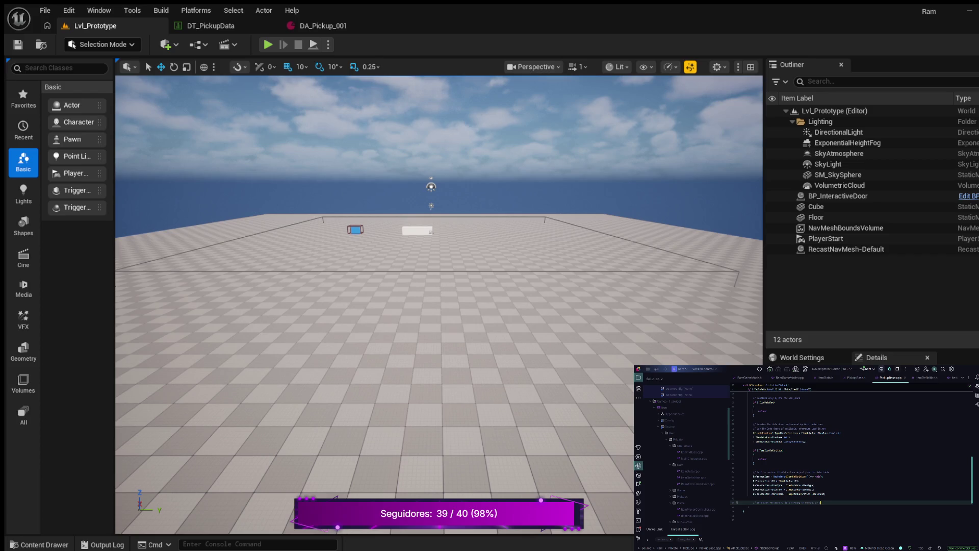
{"action": "key", "text": "Return"}
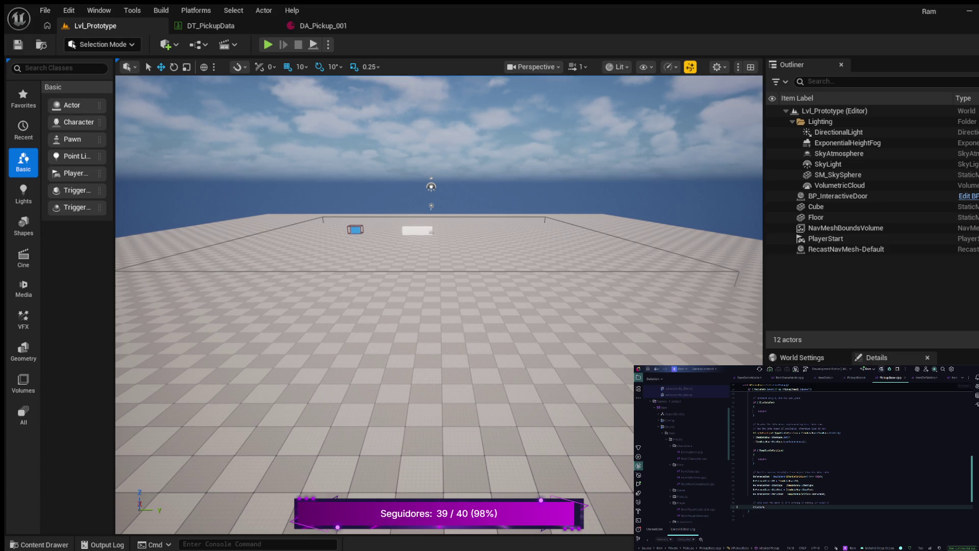
{"action": "type", "text": "*"}
{"action": "type", "text": "  ="}
Step: Complete the assignment as TempItemDefinition->WorldMesh.LoadSynchronous();
{"action": "key", "text": "Tab"}
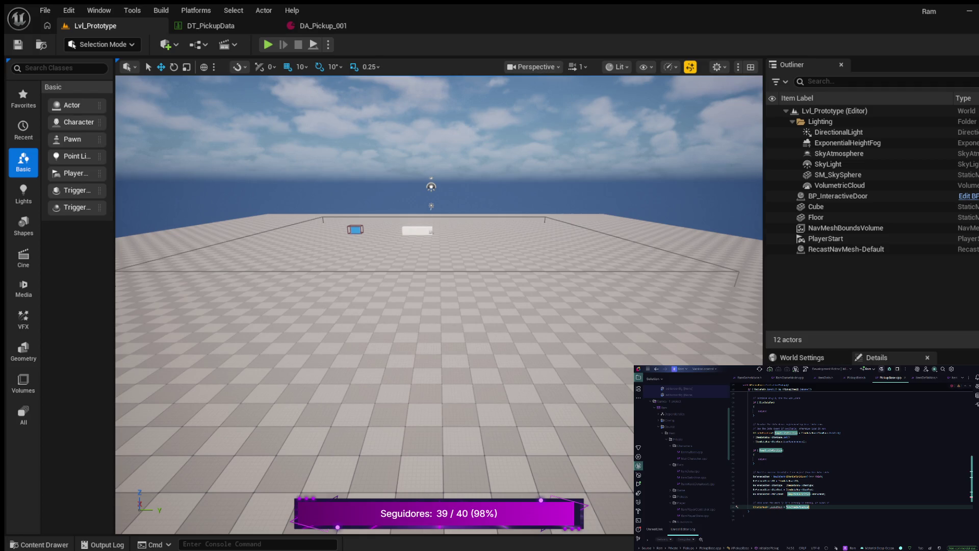
{"action": "type", "text": "-"}
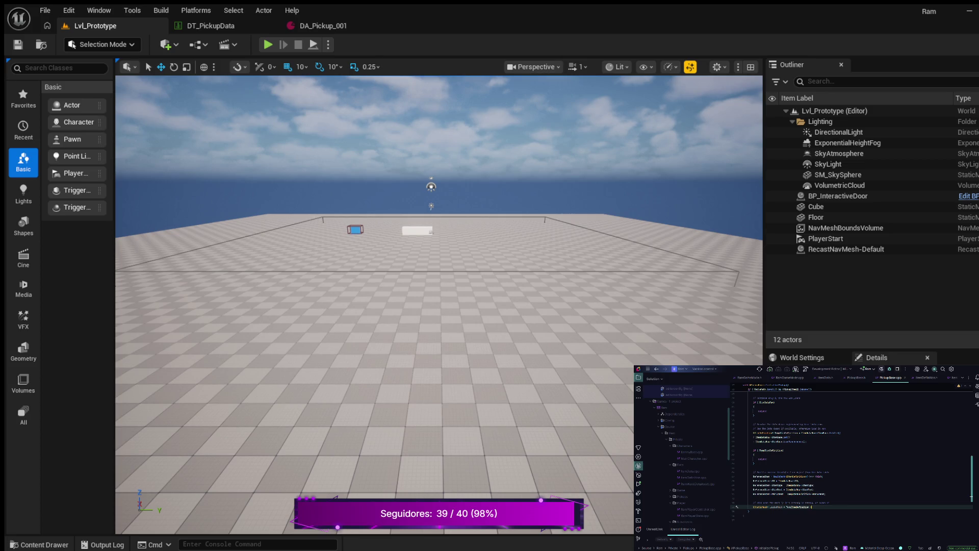
{"action": "key", "text": "Tab"}
{"action": "type", "text": ";"}
{"action": "type", "text": "adSync"}
Step: Accept the two suggested code lines that follow the LoadSynchronous call
{"action": "key", "text": "Return"}
{"action": "key", "text": "Tab"}
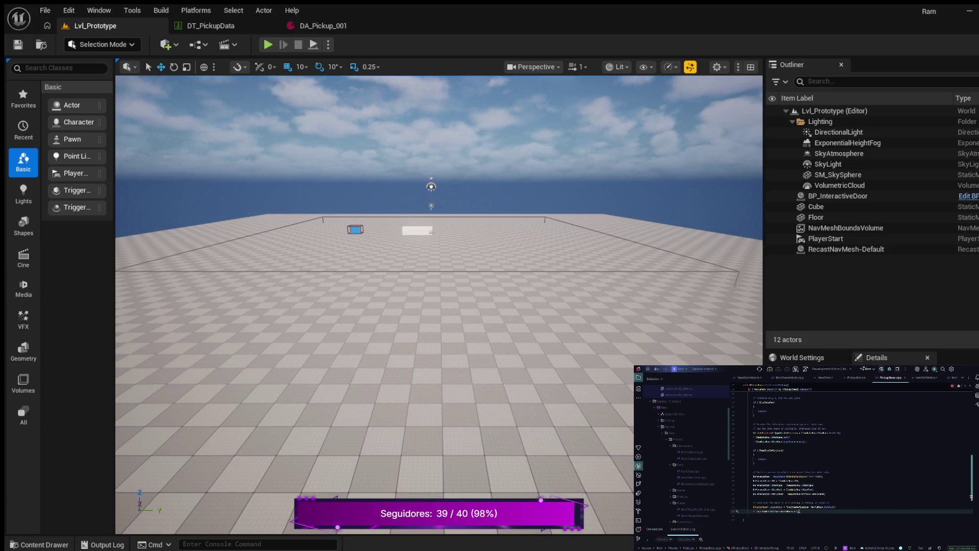
{"action": "key", "text": "Return"}
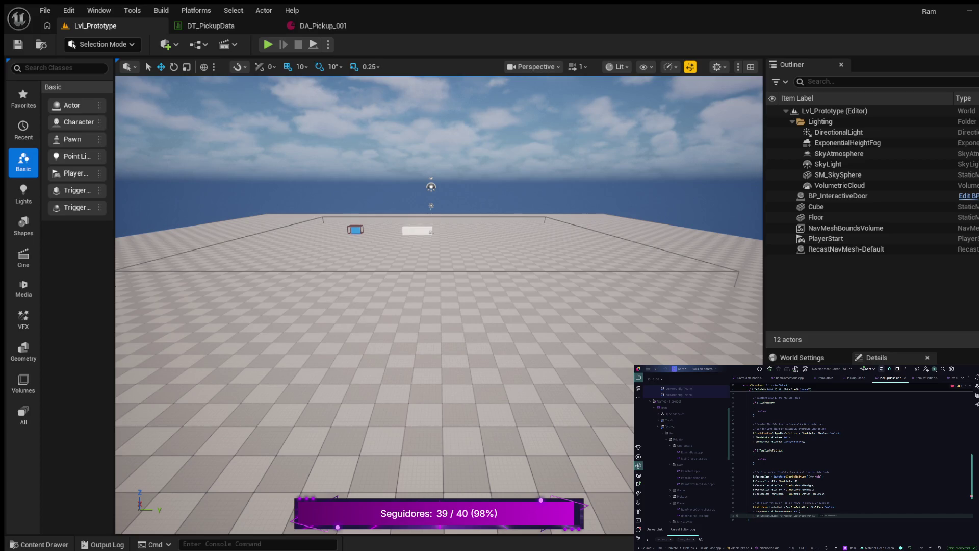
{"action": "key", "text": "Tab"}
Step: Add an if (LoadedAsset) block with braces below the LoadSynchronous line
{"action": "scroll", "coordinate": [851, 454], "scroll_direction": "down", "scroll_amount": 3}
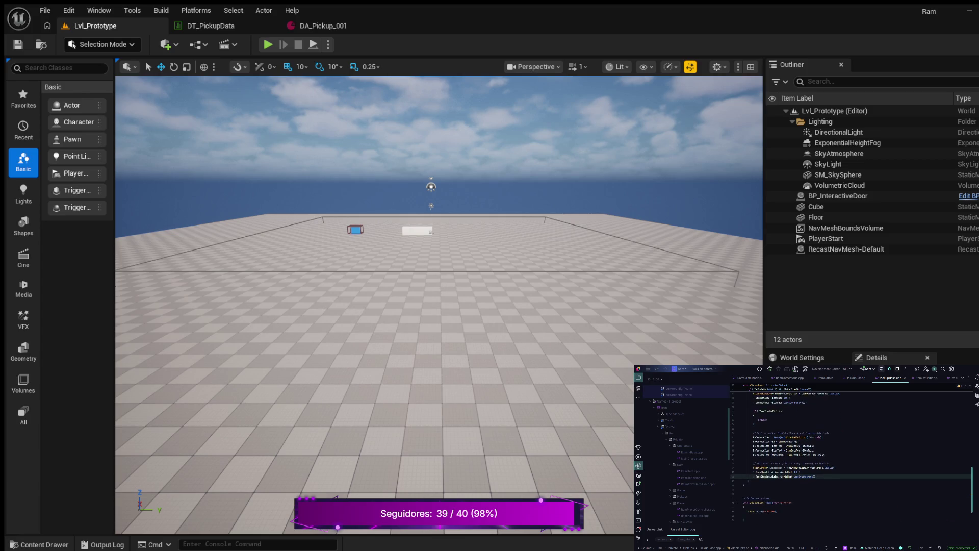
{"action": "key", "text": "Return"}
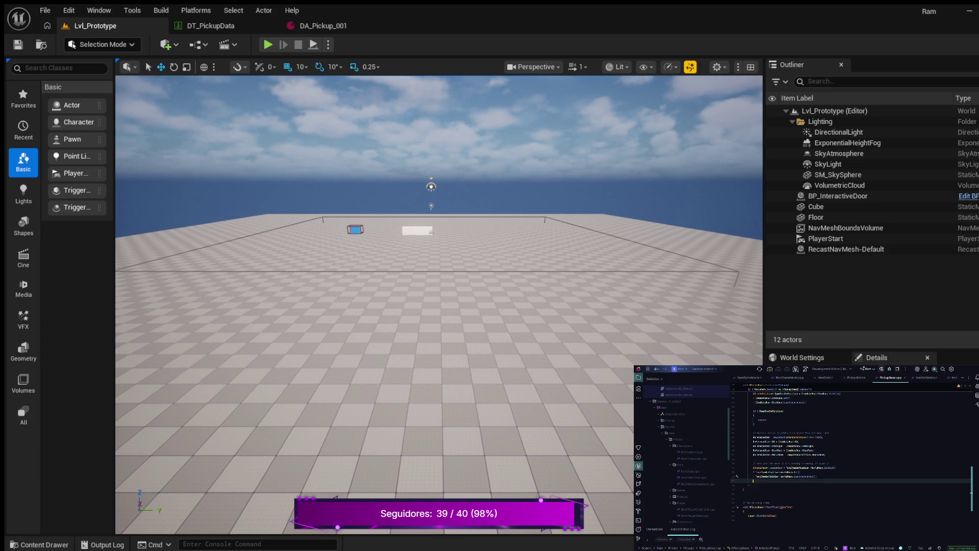
{"action": "type", "text": "U"}
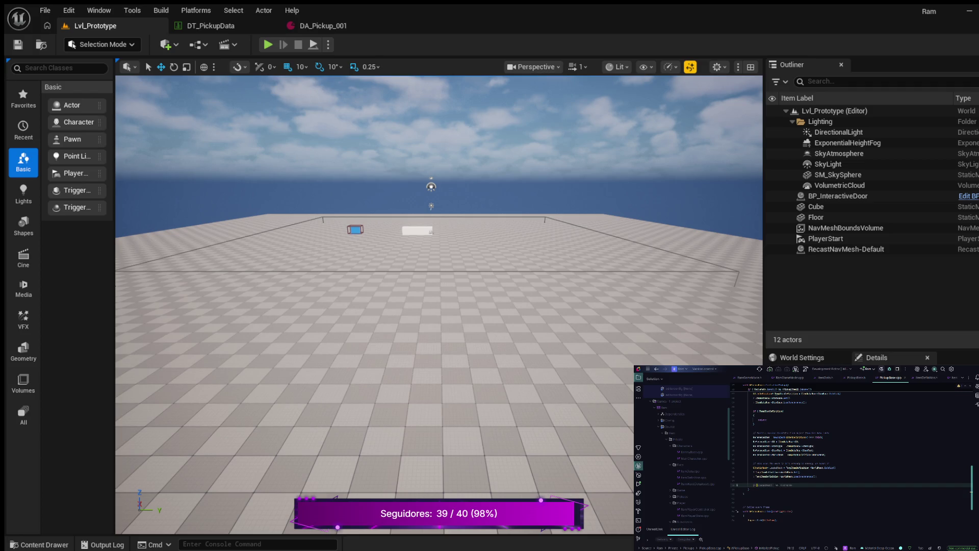
{"action": "key", "text": "BackSpace"}
{"action": "key", "text": "BackSpace"}
{"action": "type", "text": "if (LoadedAsset"}
{"action": "type", "text": "t"}
{"action": "type", "text": ")"}
{"action": "key", "text": "Return"}
{"action": "type", "text": "{"}
{"action": "key", "text": "Return"}
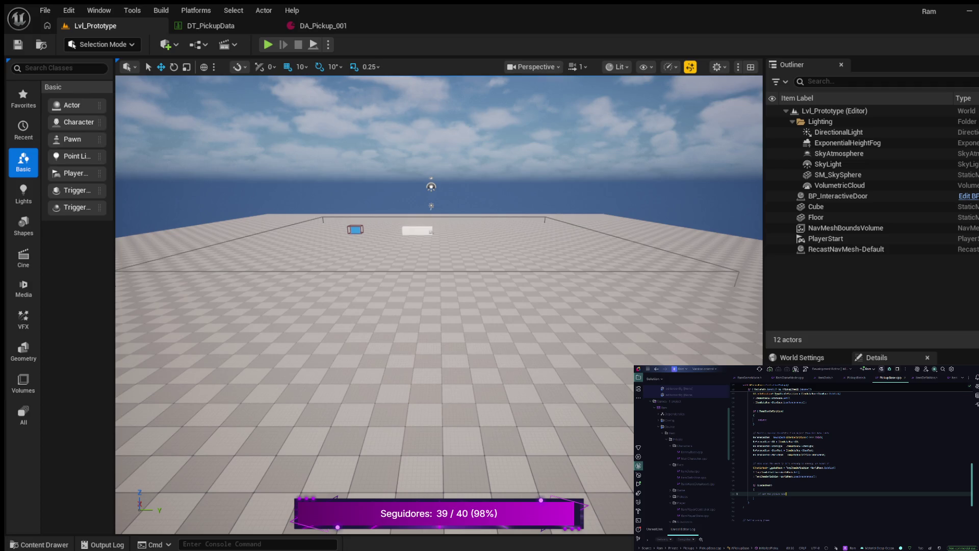
Step: Accept the SetStaticMesh completion under the '// set the pickup mesh' comment
{"action": "key", "text": "Return"}
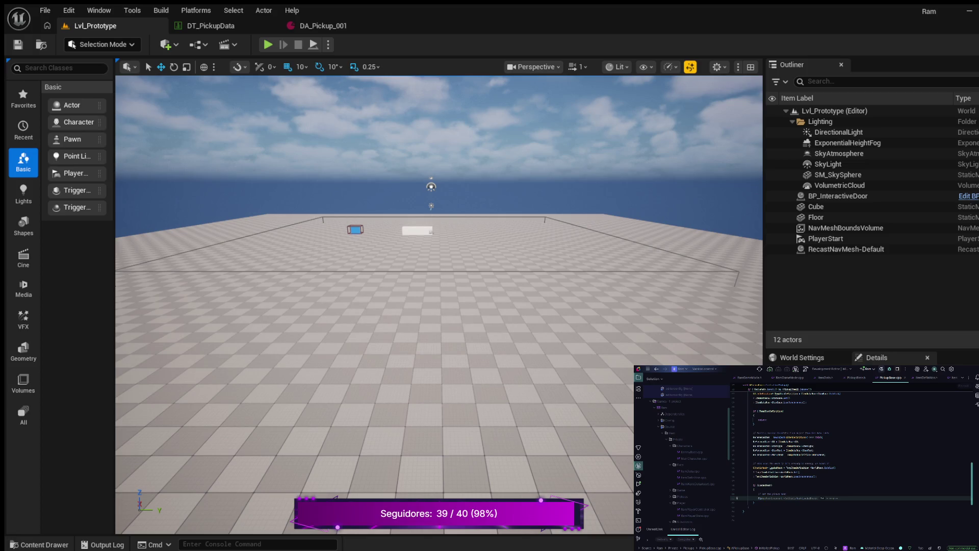
{"action": "key", "text": "Tab"}
{"action": "left_click", "coordinate": [786, 493]}
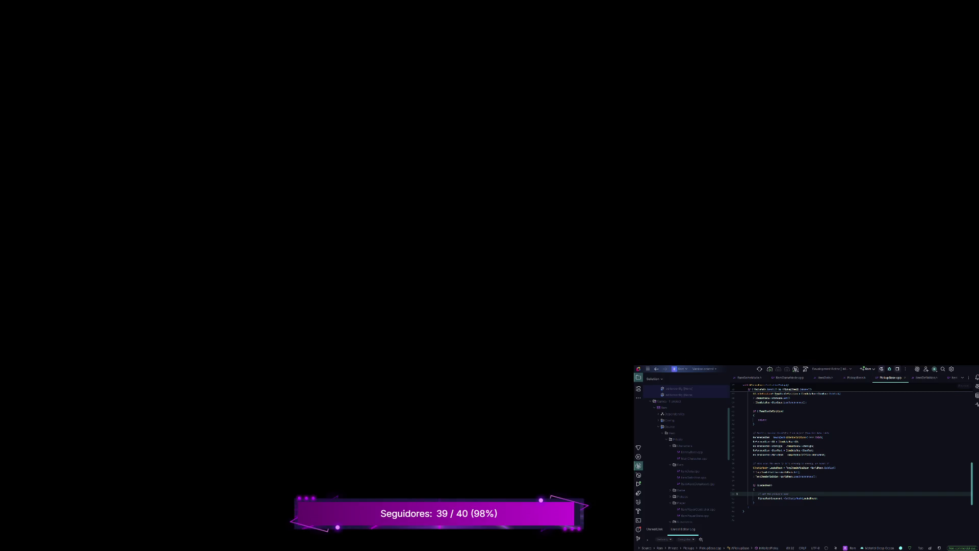
Step: Build the solution with Ctrl+Shift+B and relaunch the editor on Lvl_Prototype
{"action": "key", "text": "ctrl+shift+b"}
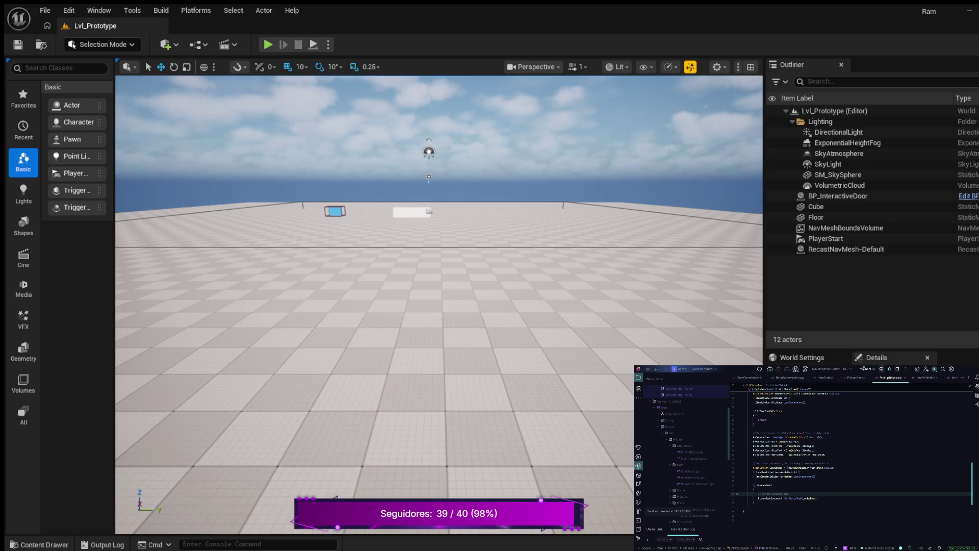
Step: Go to PickupMeshComponent's declaration in PickupBase.h, then add and remove a VisibleAnywhere 'Pickup | Mesh' UPROPERTY line
{"action": "key", "text": "F12"}
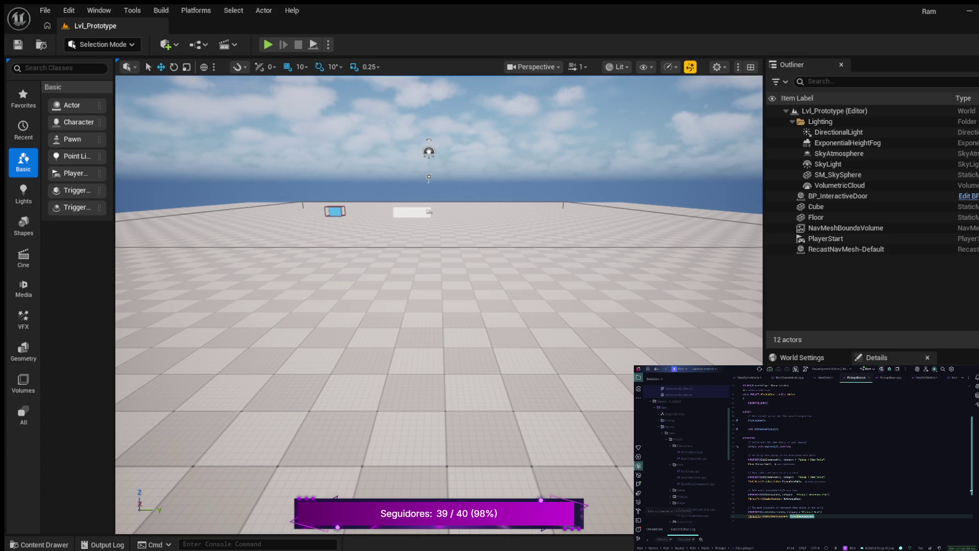
{"action": "key", "text": "ctrl+z"}
{"action": "key", "text": "ctrl+z"}
{"action": "key", "text": "ctrl+z"}
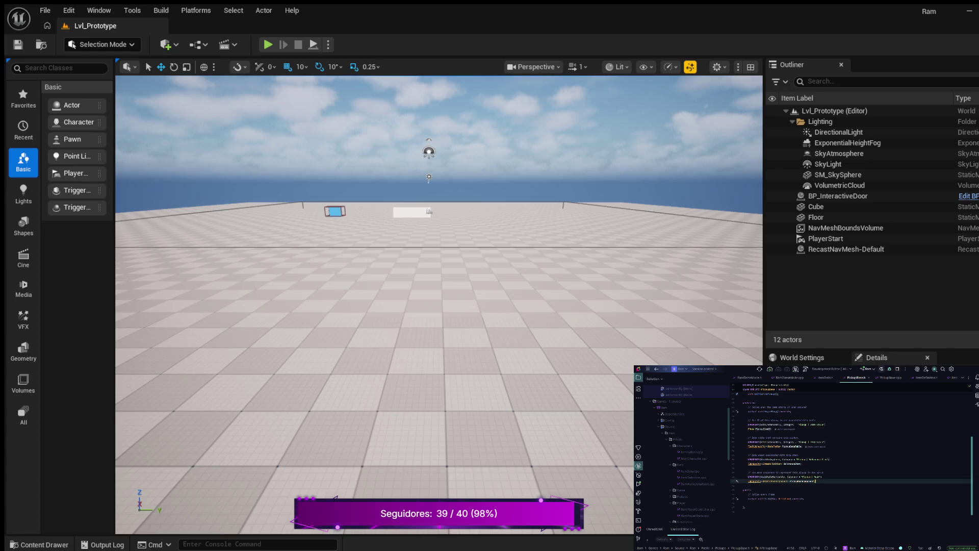
{"action": "key", "text": "ctrl+z"}
{"action": "key", "text": "ctrl+z"}
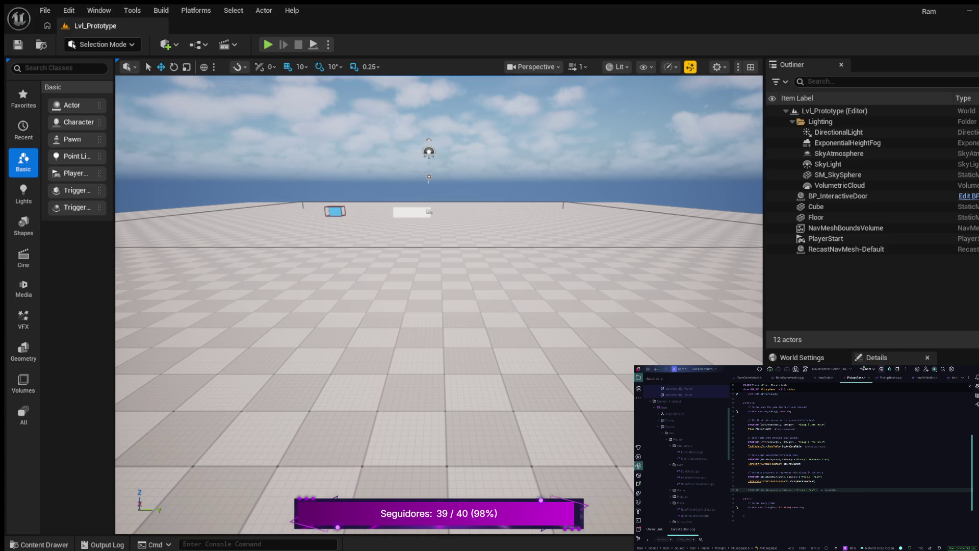
{"action": "key", "text": "ctrl+z"}
Step: In PickupBase.h, add a UPROPERTY(VisibleAnywhere, BlueprintReadOnly, ...) specifier and its component member declaration
{"action": "key", "text": "Return"}
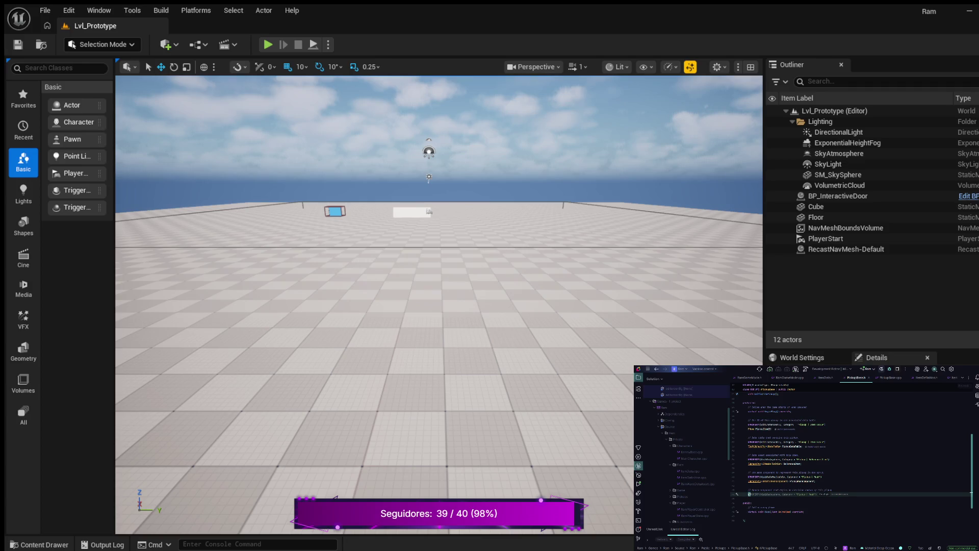
{"action": "type", "text": "OPERT"}
{"action": "type", "text": "("}
{"action": "type", "text": "nywhere"}
{"action": "type", "text": " B"}
{"action": "type", "text": "tReadOnly,"}
{"action": "key", "text": "Tab"}
{"action": "key", "text": "Return"}
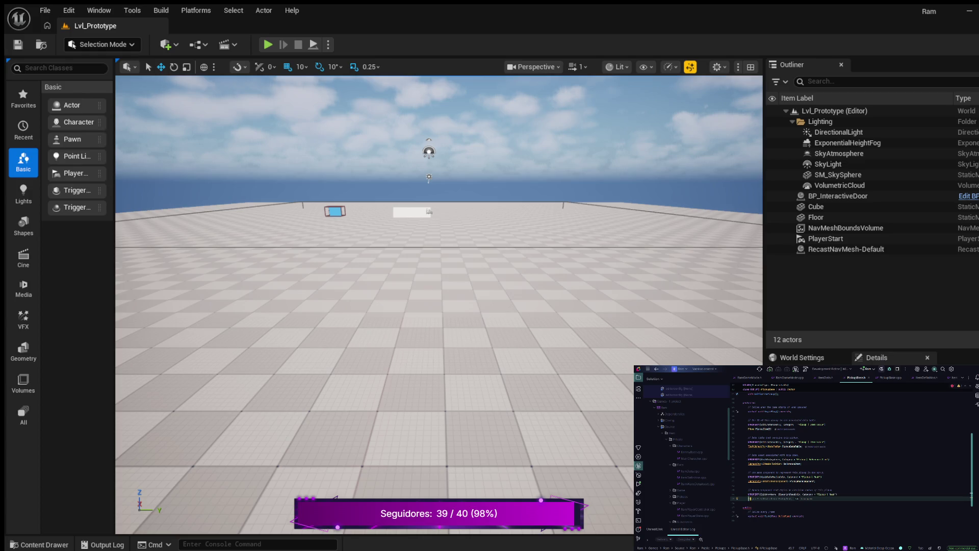
{"action": "type", "text": "UPROPERTY"}
{"action": "type", "text": "onent"}
{"action": "type", "text": "> MeshCom"}
{"action": "type", "text": "ponent;"}
{"action": "left_click", "coordinate": [836, 494]}
{"action": "key", "text": "BackSpace"}
{"action": "key", "text": "BackSpace"}
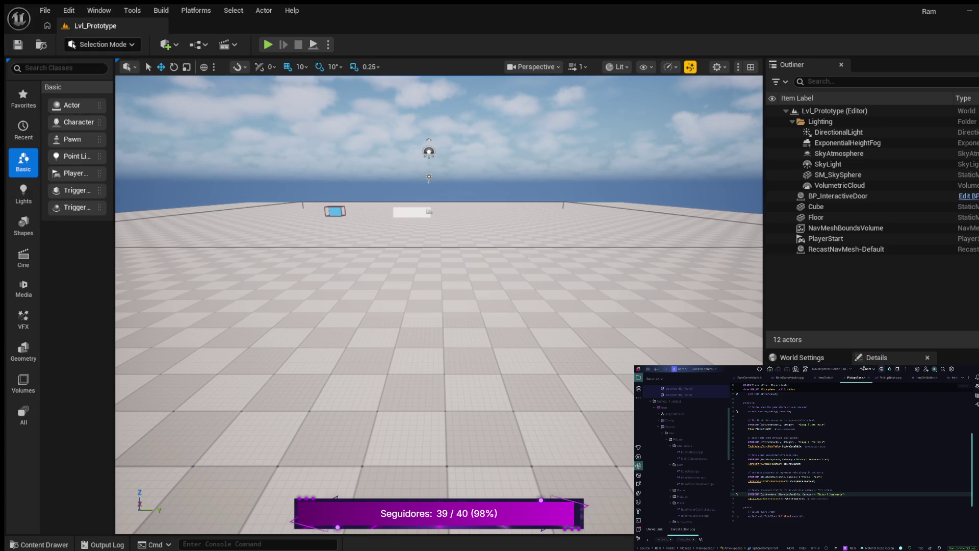
Step: In the PickupBase.cpp constructor, create SphereComponent as a default subobject and check it is not nullptr
{"action": "left_click", "coordinate": [890, 378]}
{"action": "scroll", "coordinate": [852, 454], "scroll_direction": "up", "scroll_amount": 10}
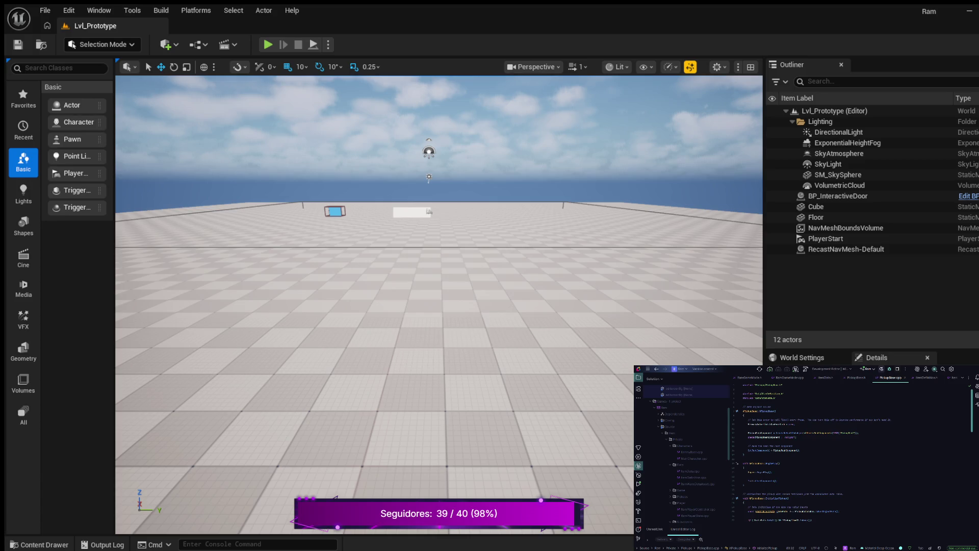
{"action": "left_click", "coordinate": [798, 451]}
{"action": "key", "text": "Return"}
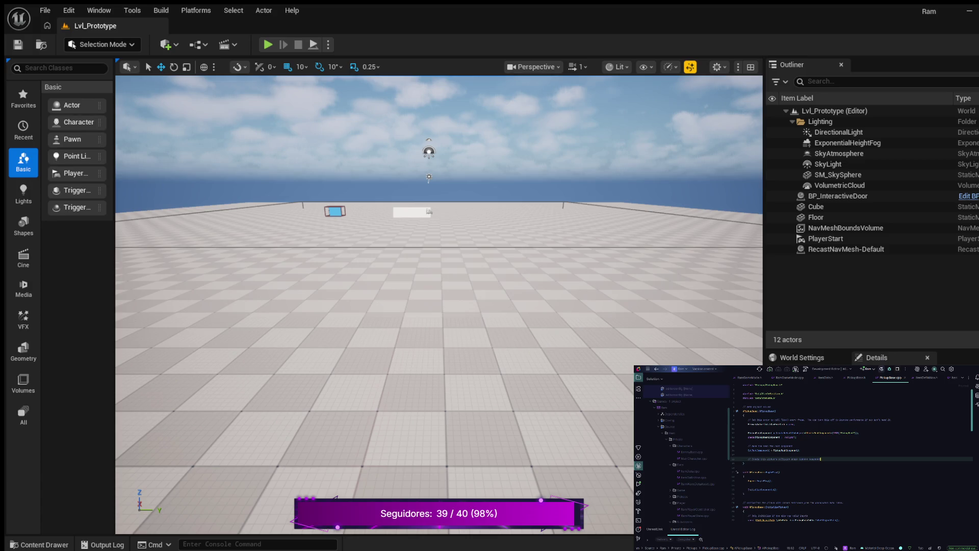
{"action": "key", "text": "Return"}
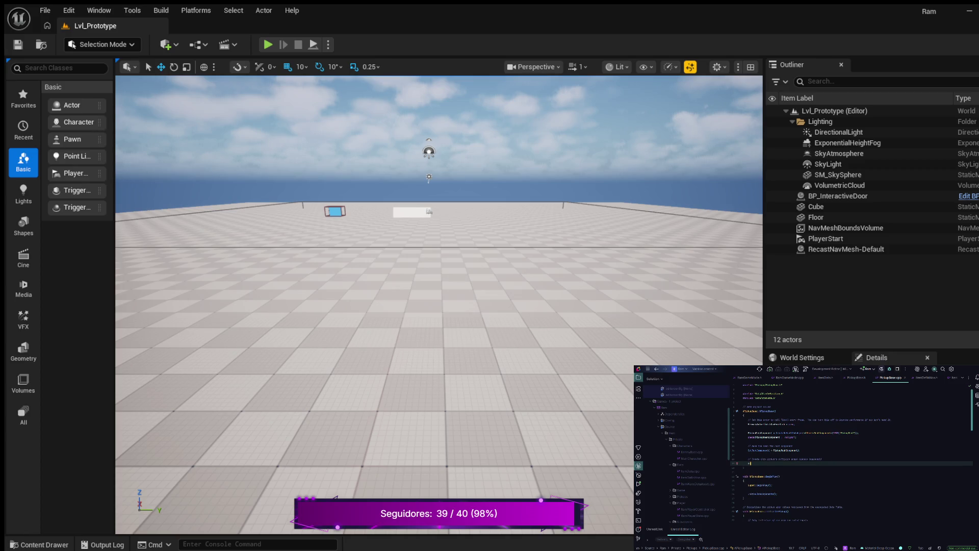
{"action": "type", "text": "hereComponent ="}
{"action": "key", "text": "Tab"}
{"action": "key", "text": "Return"}
{"action": "key", "text": "Tab"}
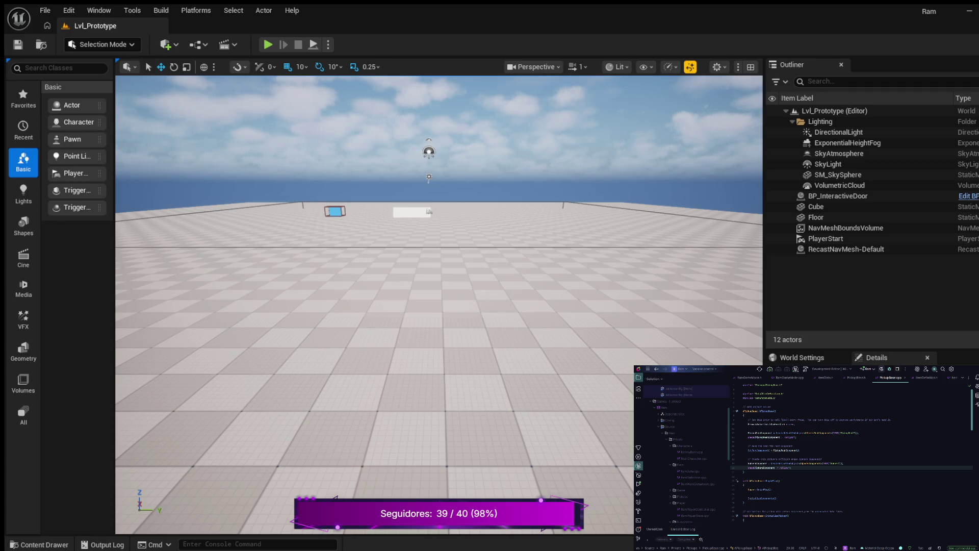
Step: Change the subobject name to TEXT("SphereComponent") and open new lines after its null check
{"action": "scroll", "coordinate": [851, 451], "scroll_direction": "down", "scroll_amount": 2}
{"action": "left_click", "coordinate": [837, 453]}
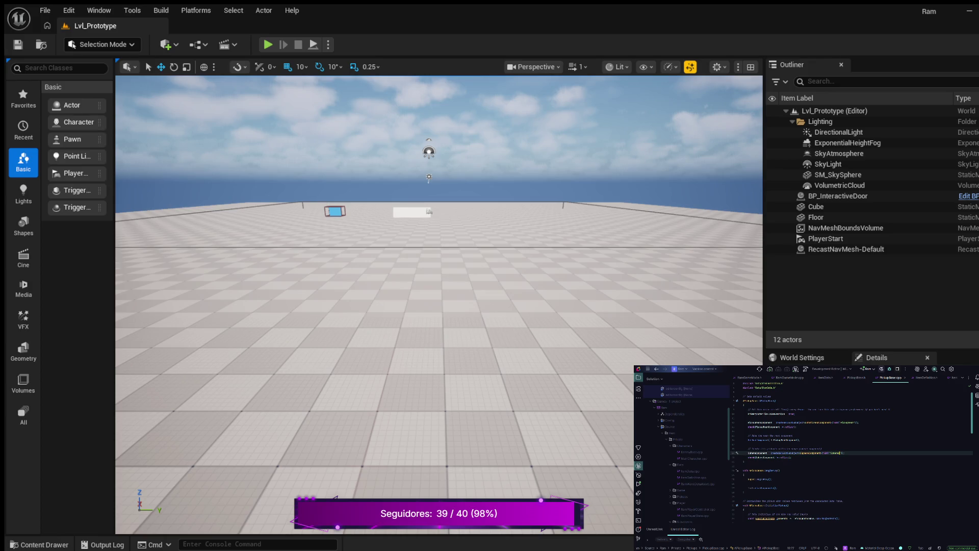
{"action": "type", "text": "onent"}
{"action": "left_click", "coordinate": [791, 457]}
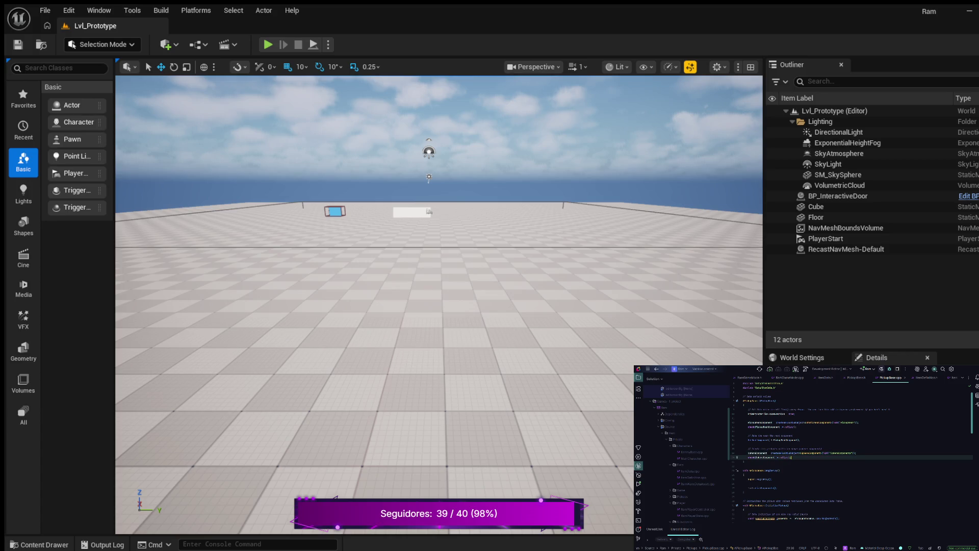
{"action": "key", "text": "Return"}
{"action": "key", "text": "Return"}
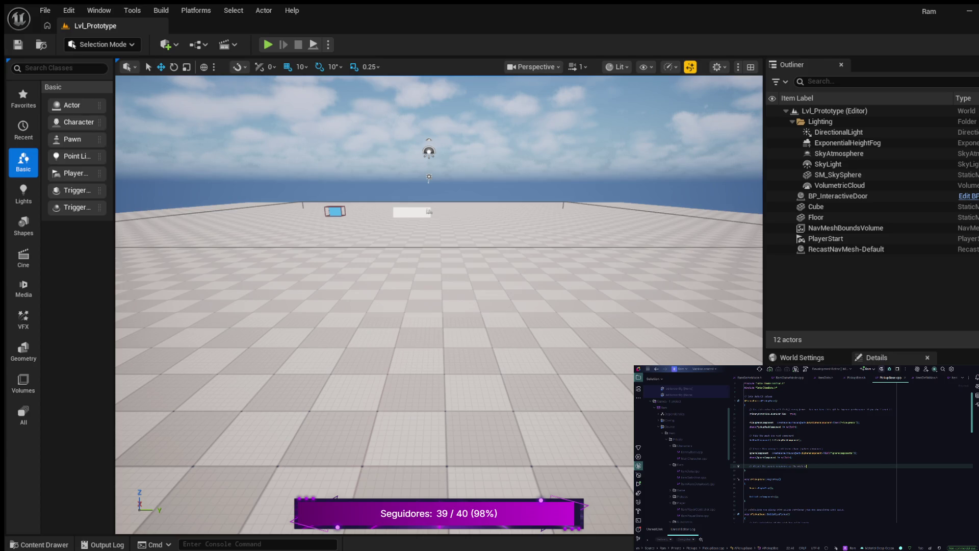
Step: Under the comment, add SphereComponent->SetupAttachment(PickupMeshComponent); in the PickupBase constructor
{"action": "key", "text": "Return"}
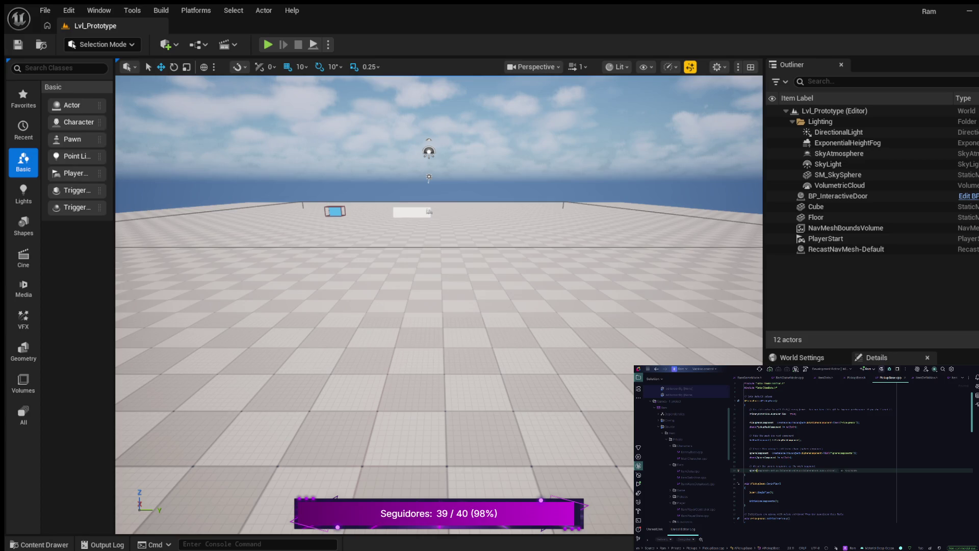
{"action": "type", "text": "Component"}
{"action": "type", "text": "-"}
{"action": "type", "text": "upAttachment(RootComponent);"}
{"action": "key", "text": "BackSpace"}
{"action": "key", "text": "BackSpace"}
{"action": "key", "text": "BackSpace"}
{"action": "type", "text": "PickupMeshComponent"}
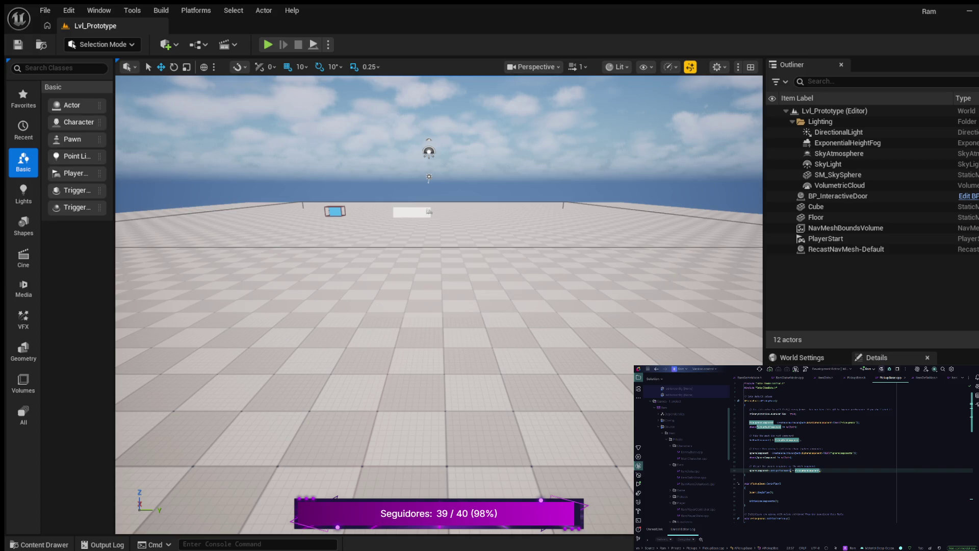
{"action": "key", "text": "End"}
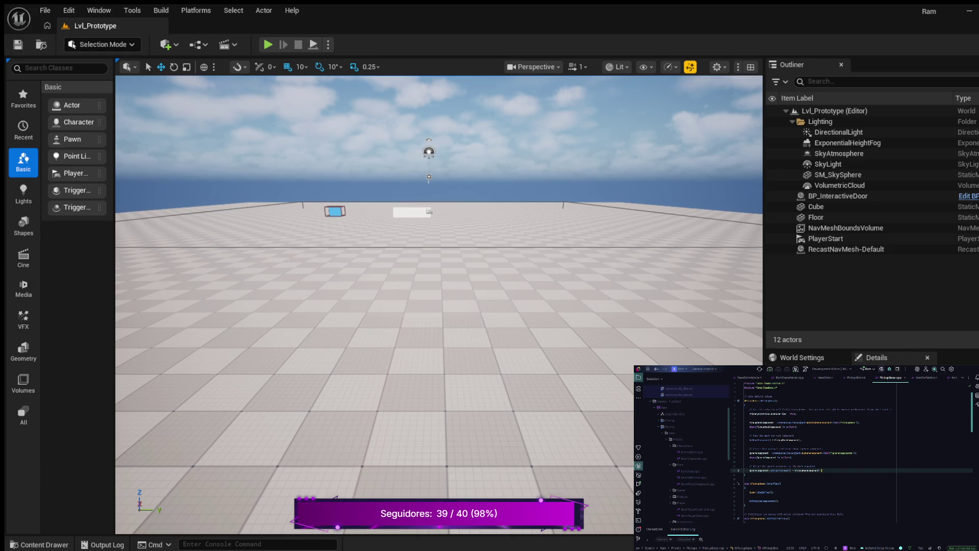
{"action": "scroll", "coordinate": [851, 453], "scroll_direction": "up", "scroll_amount": 1}
{"action": "left_click", "coordinate": [782, 419]}
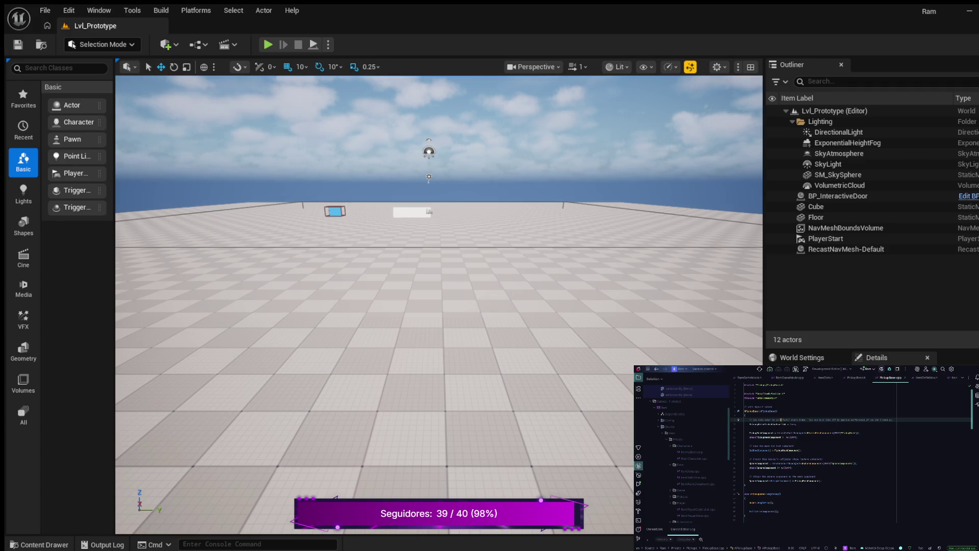
Step: Below the SetupAttachment line, add a comment and an autocompleted SphereComponent->SetG…(true); call
{"action": "left_click", "coordinate": [822, 481]}
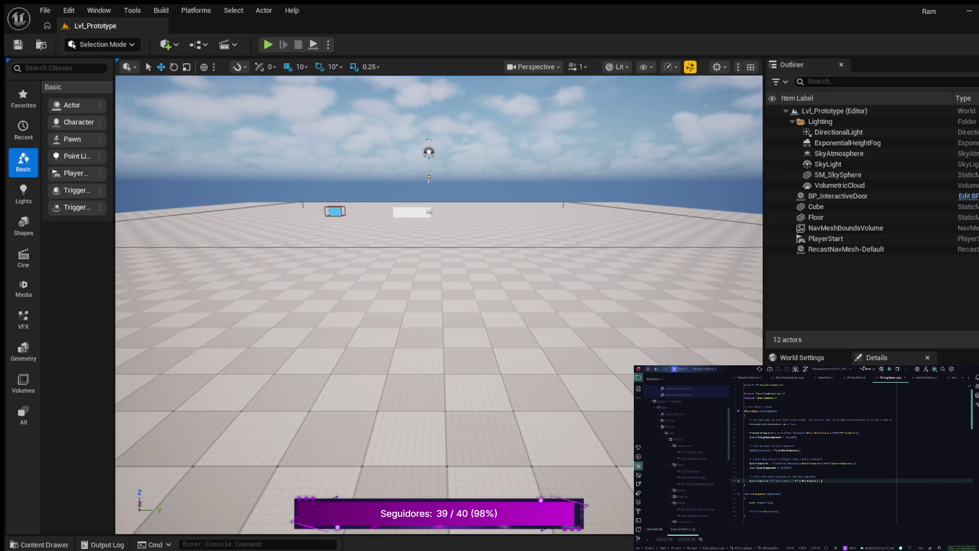
{"action": "key", "text": "Return"}
{"action": "key", "text": "Return"}
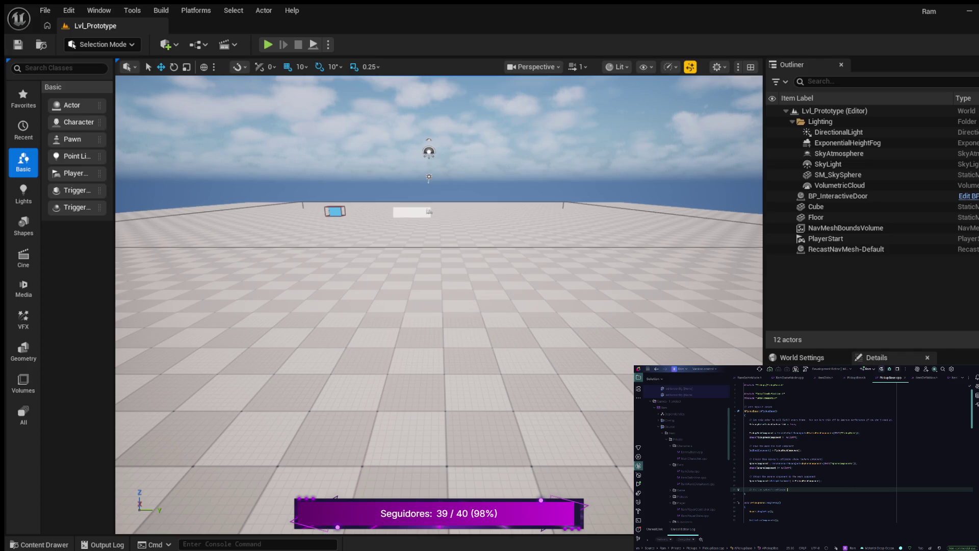
{"action": "key", "text": "Return"}
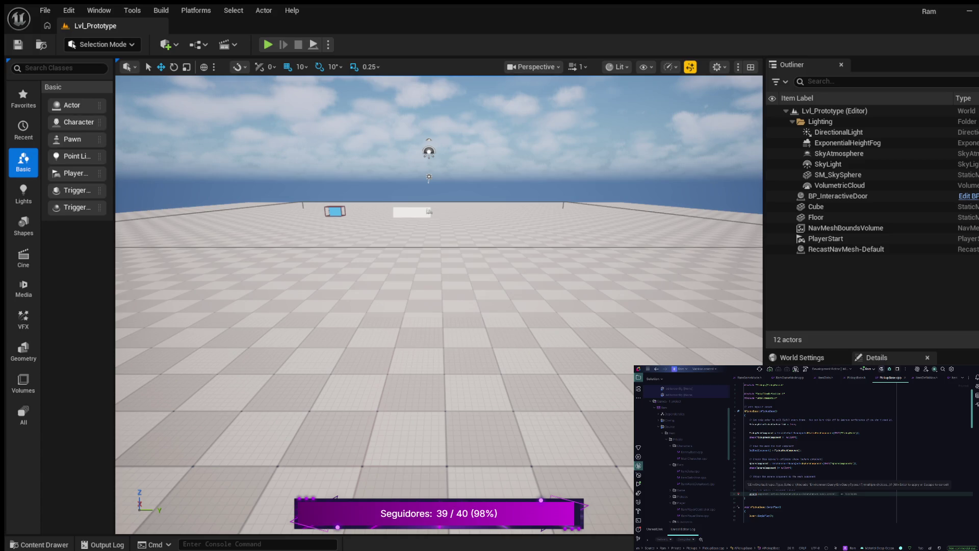
{"action": "key", "text": "Tab"}
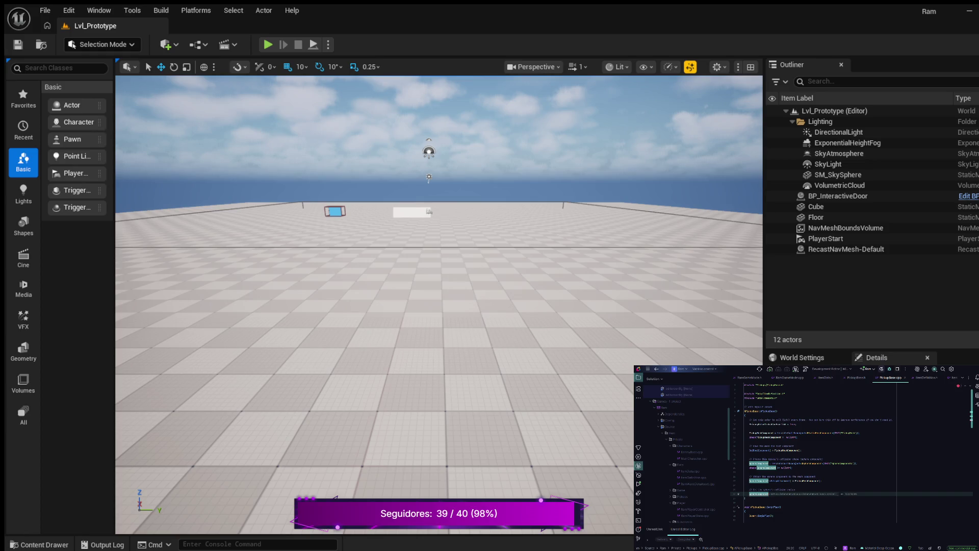
{"action": "key", "text": "Right"}
{"action": "type", "text": "tGen"}
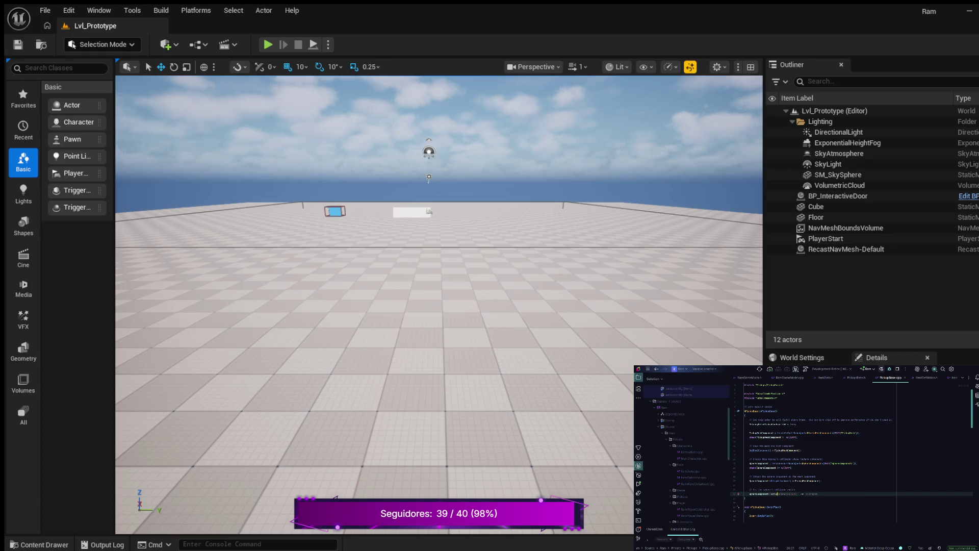
{"action": "key", "text": "Tab"}
{"action": "key", "text": "Return"}
{"action": "key", "text": "Return"}
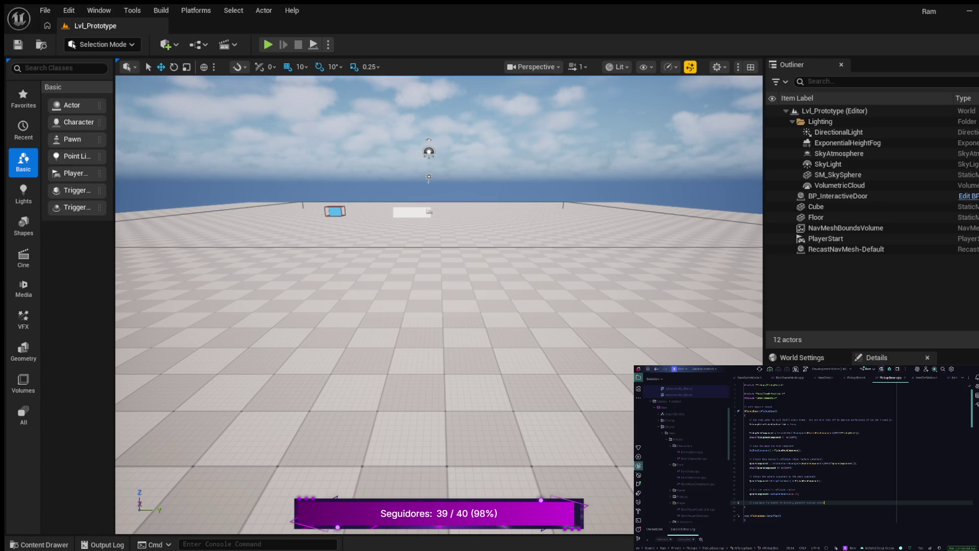
Step: Add SphereComponent->SetGenerateOverlapEvents(true); on a new line of the sphere setup block
{"action": "key", "text": "Return"}
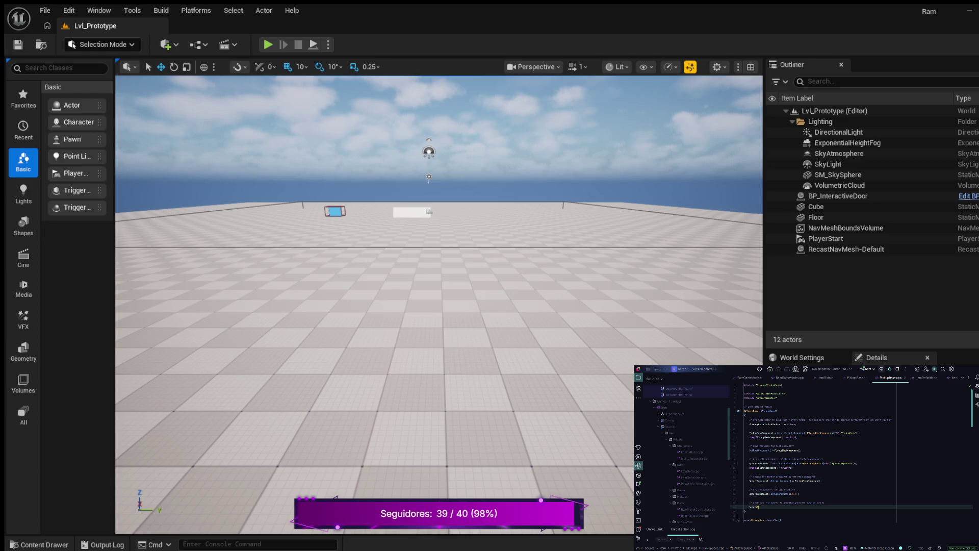
{"action": "type", "text": "onent"}
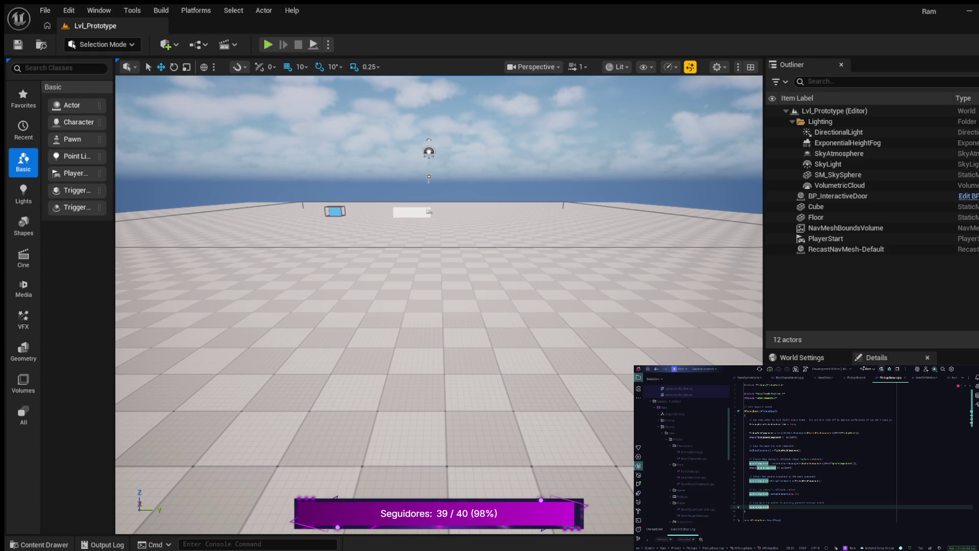
{"action": "type", "text": "->SetGen"}
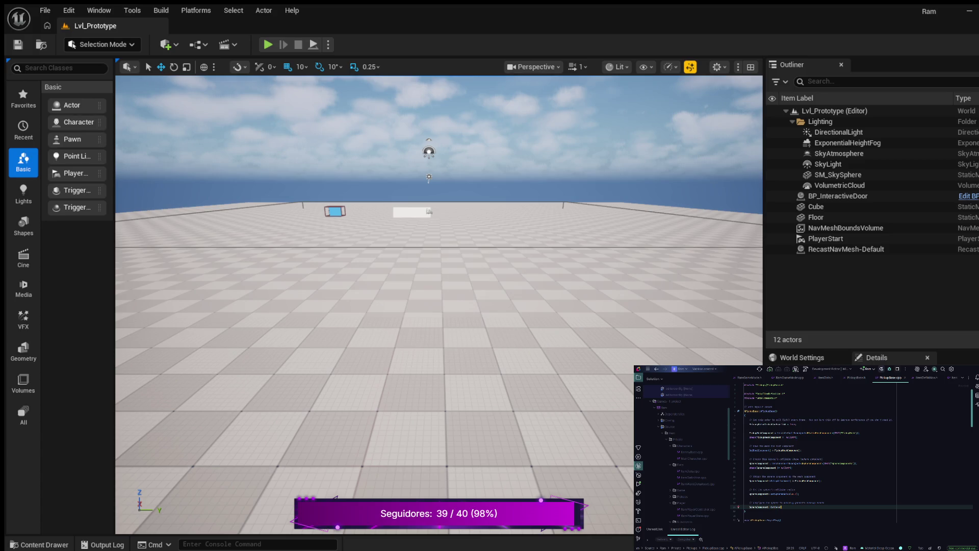
{"action": "key", "text": "Return"}
{"action": "type", "text": "true"}
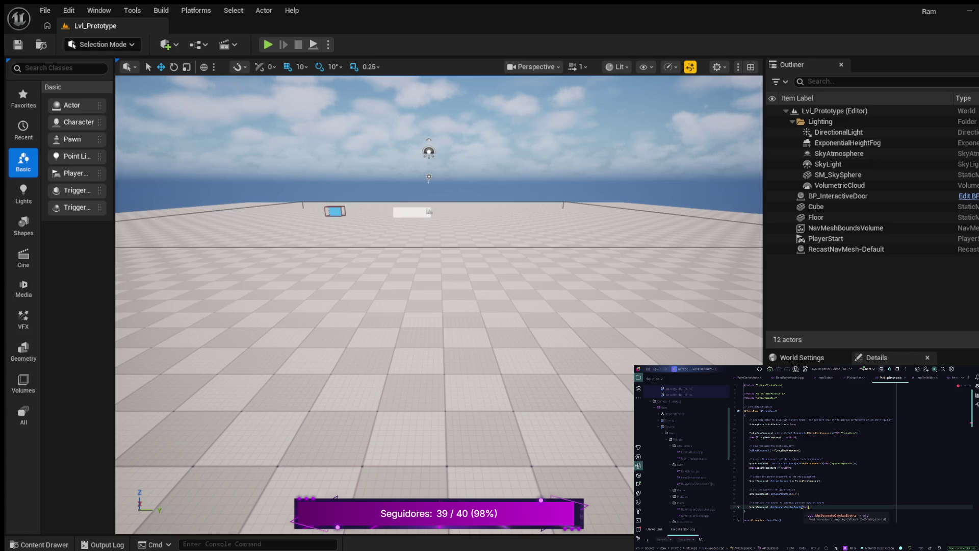
{"action": "type", "text": ")"}
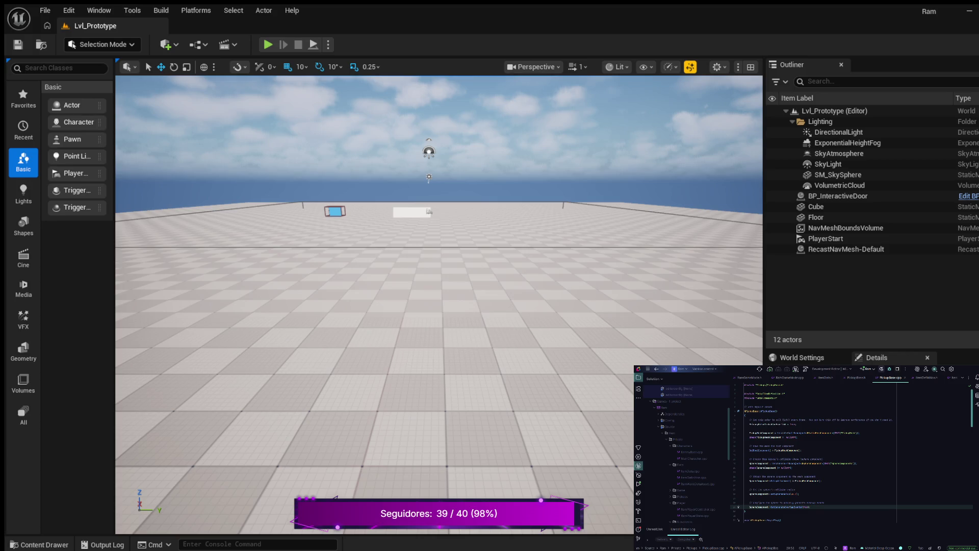
{"action": "key", "text": "Return"}
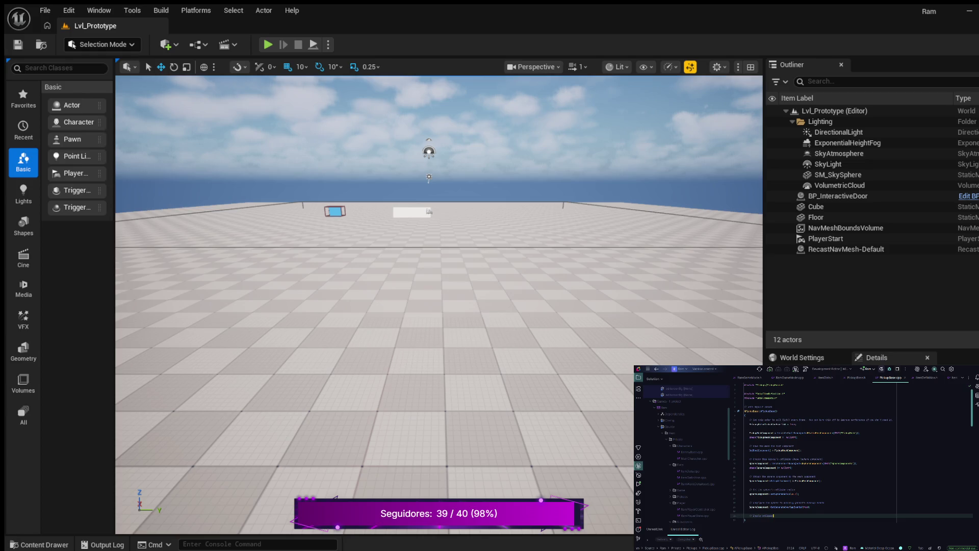
Step: Below the collision comment, add SphereComponent->SetCollisionEnabled(ECollisionEnabled::QueryOnly);
{"action": "key", "text": "Return"}
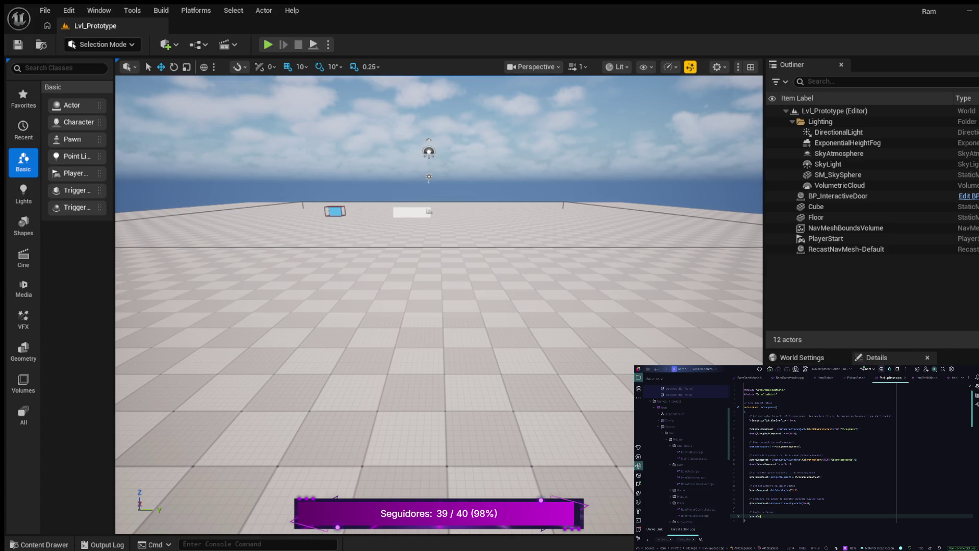
{"action": "key", "text": "Return"}
{"action": "type", "text": "-"}
{"action": "key", "text": "Return"}
{"action": "type", "text": "ECol"}
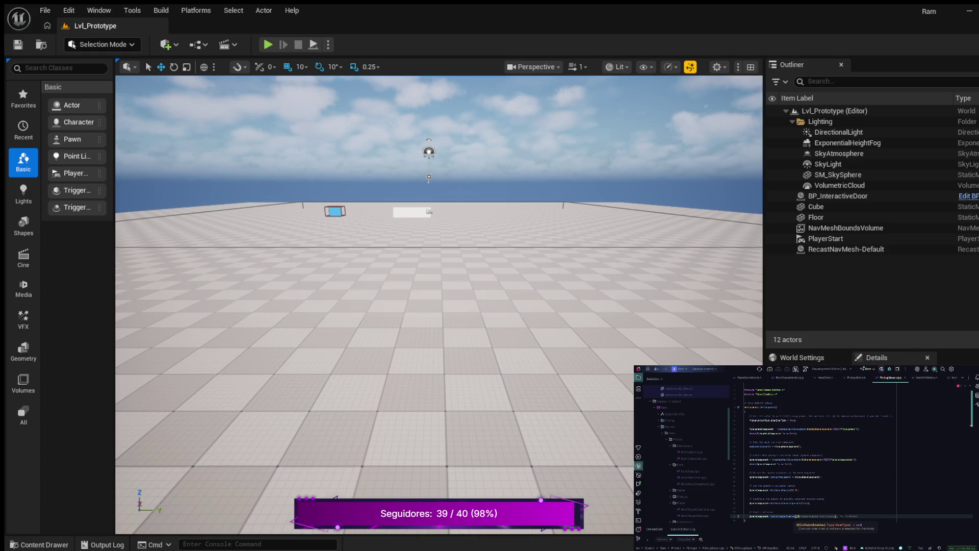
{"action": "type", "text": "sion"}
{"action": "type", "text": "Enabled::"}
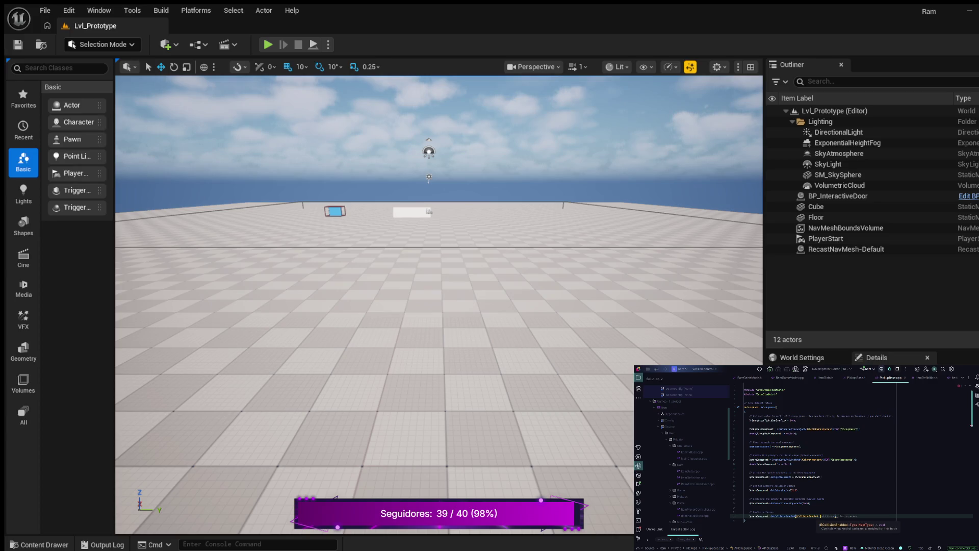
{"action": "type", "text": "Que"}
{"action": "key", "text": "Return"}
{"action": "type", "text": ");"}
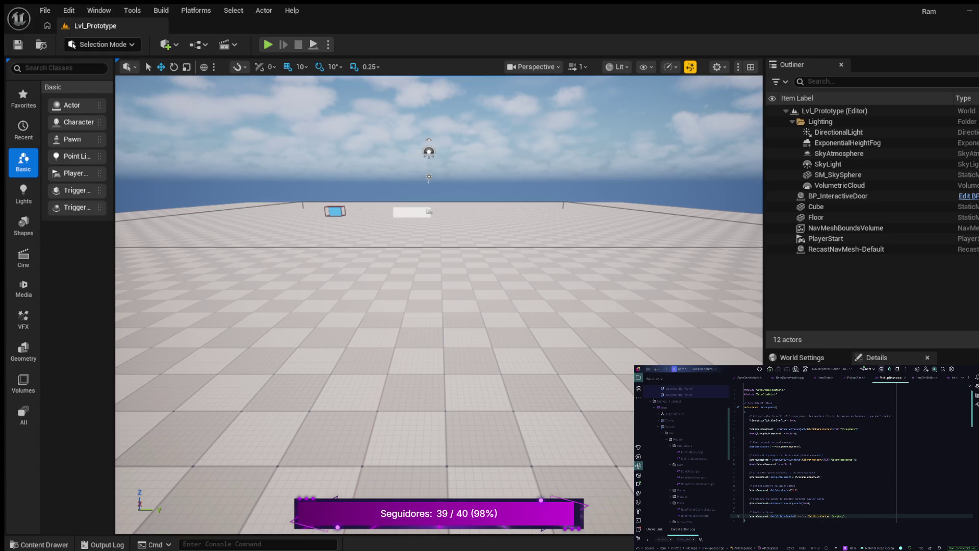
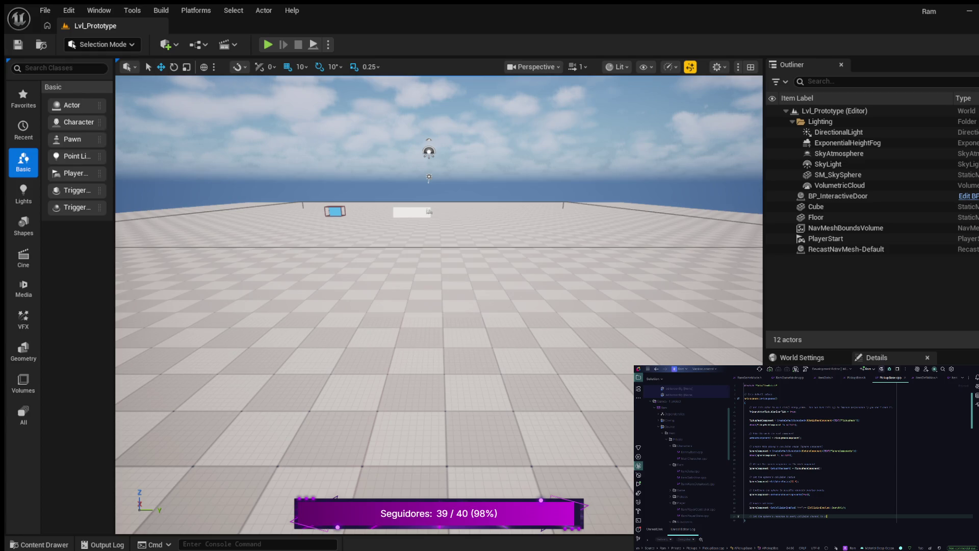
Step: Add SphereComponent->SetCollisionResponseToAllChannels(ECR_Ignore) on a new line in the PickupBase constructor
{"action": "key", "text": "Return"}
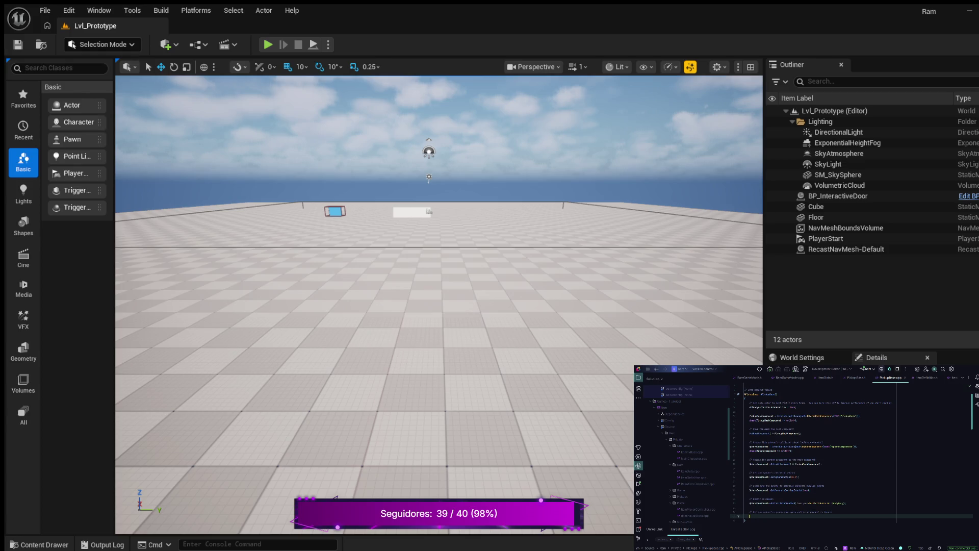
{"action": "type", "text": "Spher"}
{"action": "type", "text": "ere"}
{"action": "key", "text": "Return"}
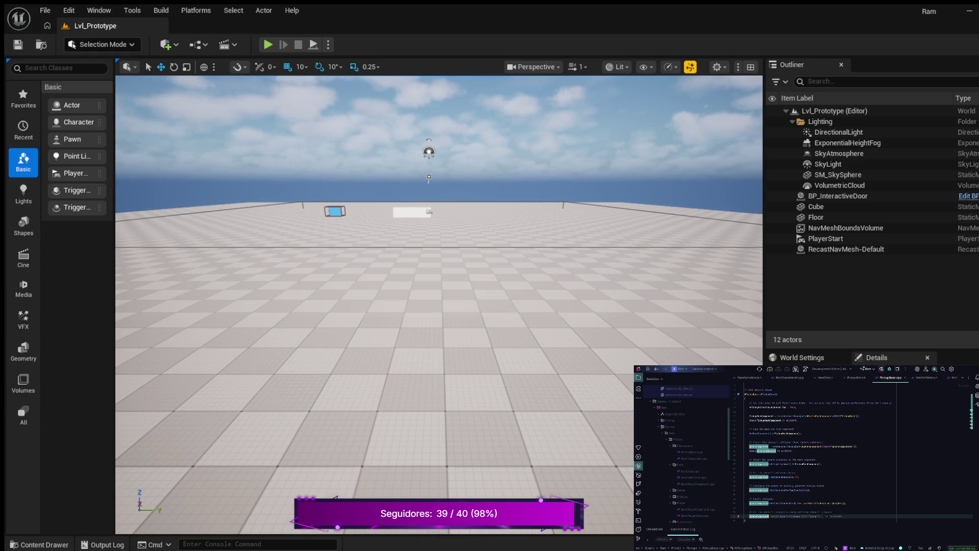
{"action": "key", "text": "Right"}
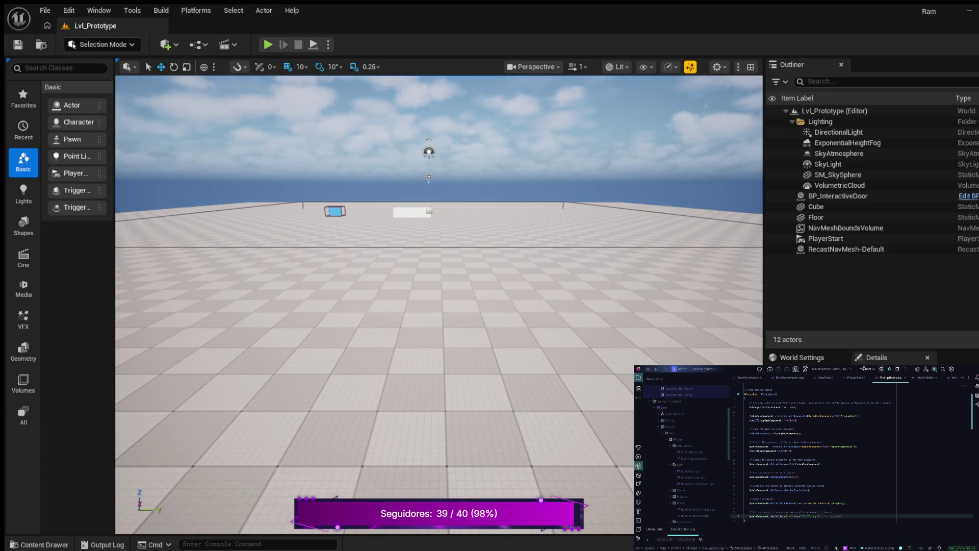
{"action": "type", "text": "En"}
{"action": "key", "text": "Return"}
{"action": "type", "text": "EC"}
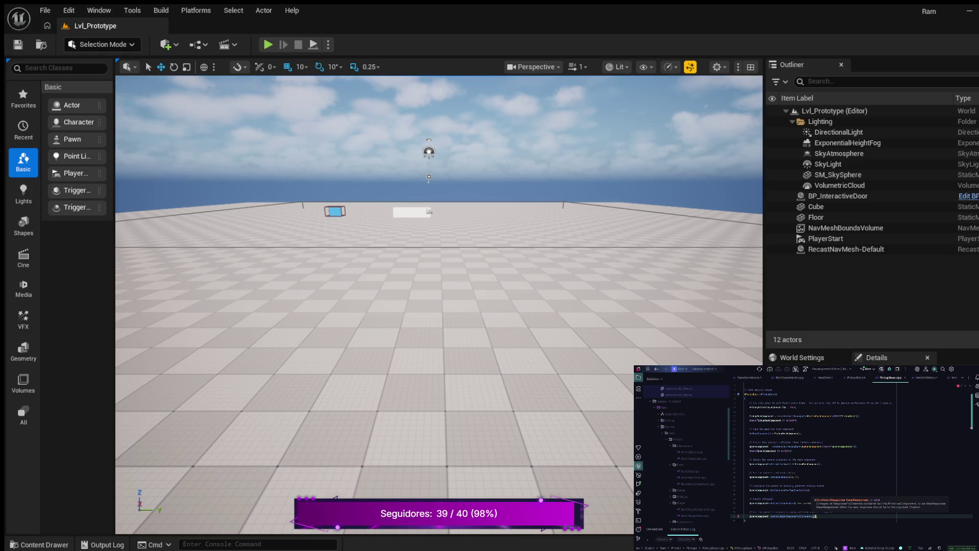
{"action": "type", "text": "R_"}
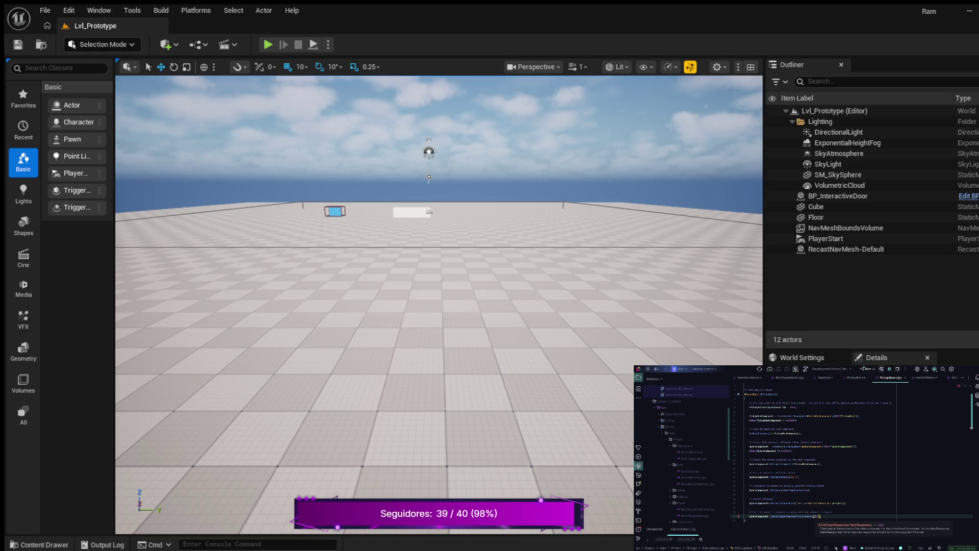
{"action": "type", "text": "Ignore"}
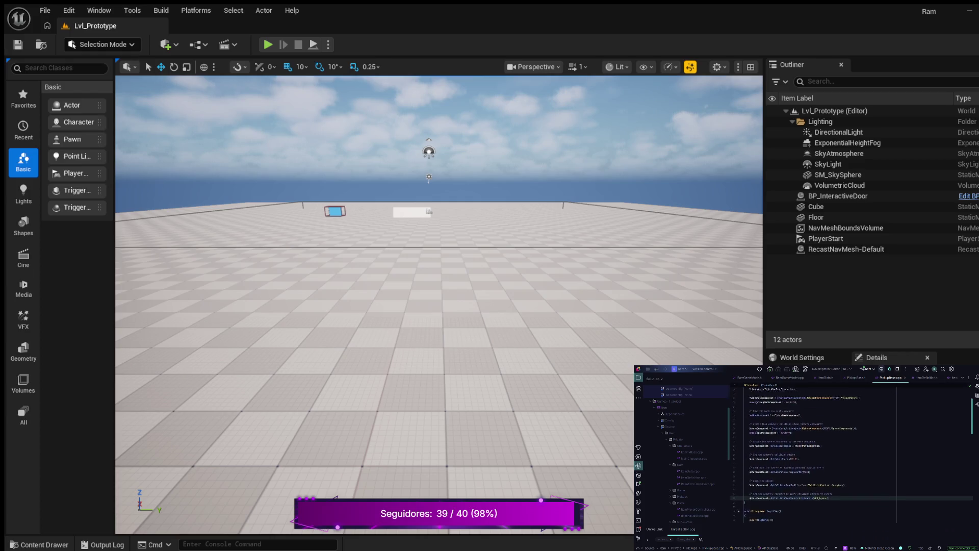
{"action": "double_click", "coordinate": [783, 503]}
Step: Inspect the identifiers on lines 34–35, then insert an empty line after line 35
{"action": "double_click", "coordinate": [822, 517]}
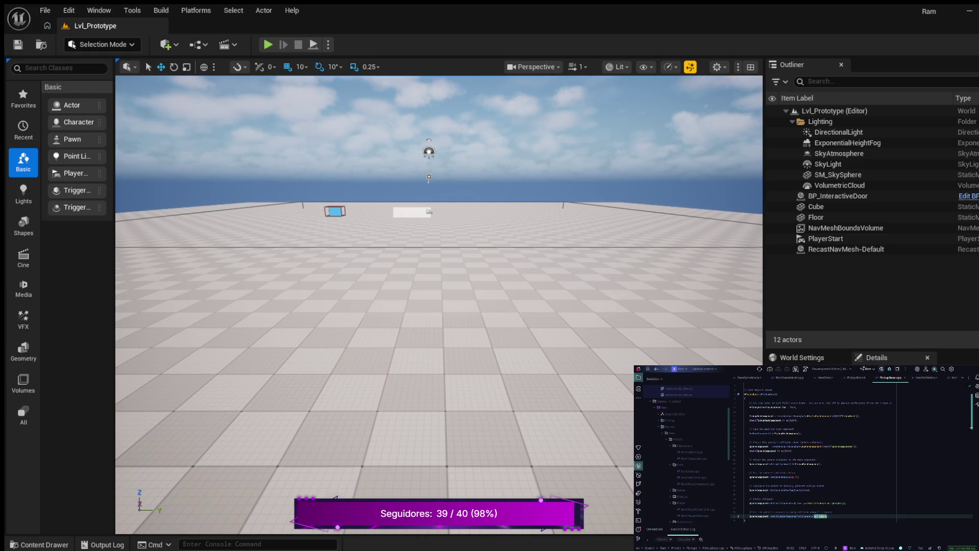
{"action": "double_click", "coordinate": [791, 516]}
{"action": "left_click", "coordinate": [798, 511]}
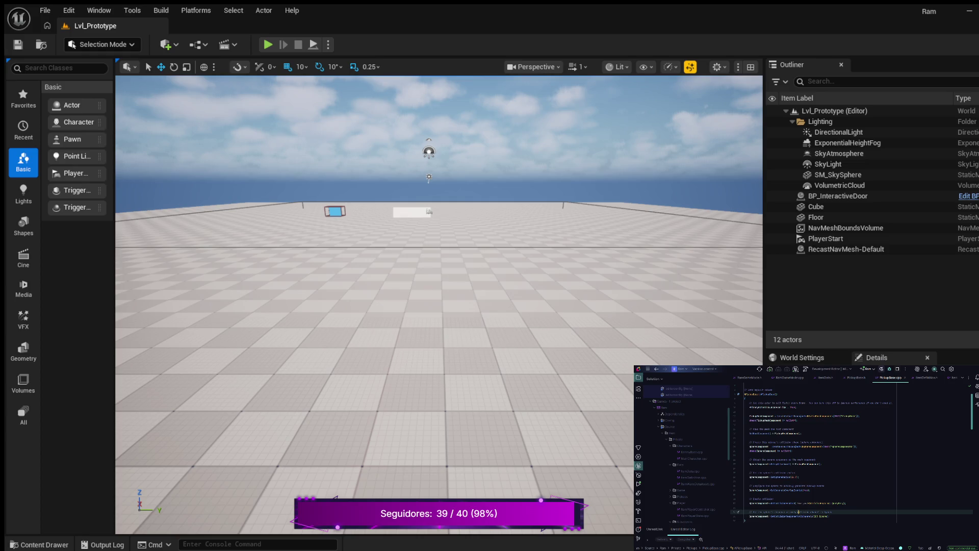
{"action": "left_click", "coordinate": [765, 512]}
{"action": "left_click", "coordinate": [829, 516]}
{"action": "key", "text": "Return"}
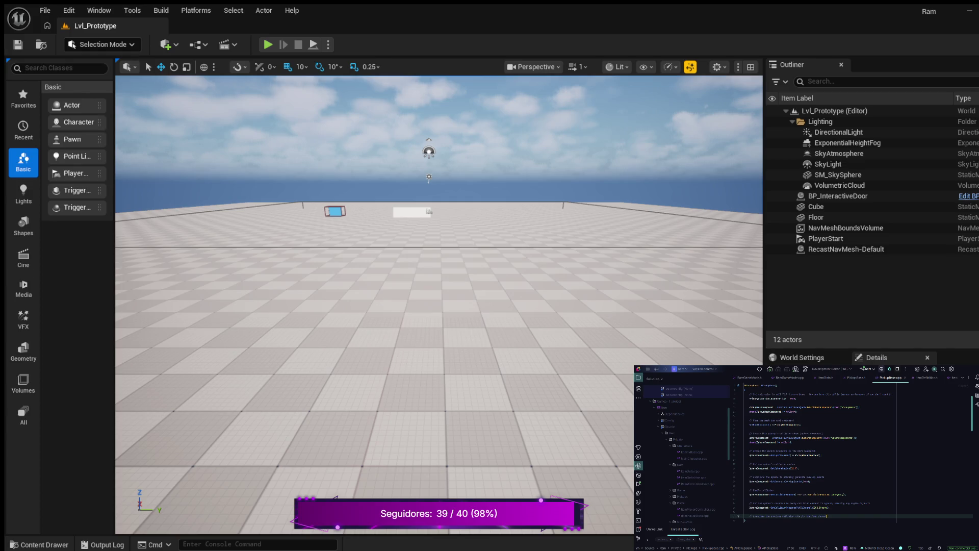
Step: Add a SphereComponent collision-response call passing ECR_Overlap below the ignore-all line
{"action": "key", "text": "Return"}
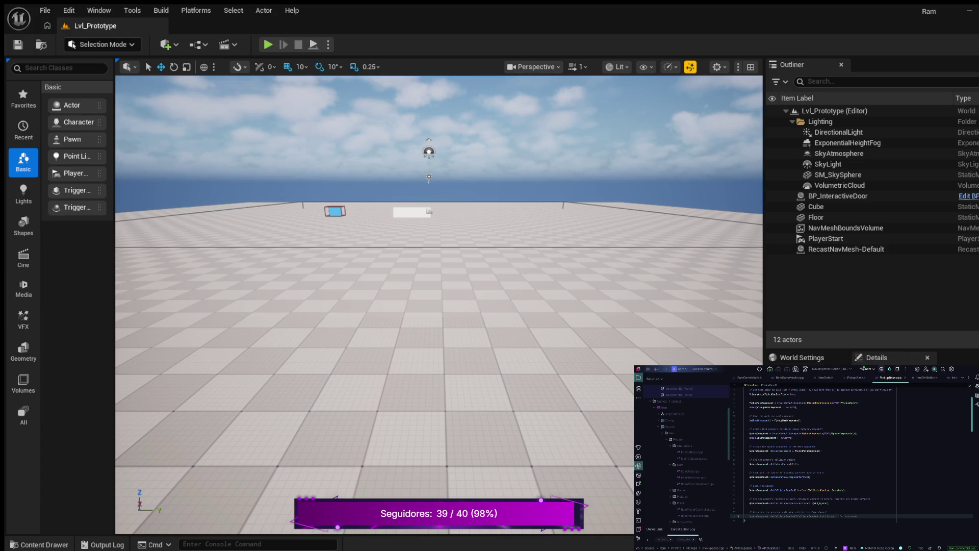
{"action": "type", "text": "ere"}
{"action": "type", "text": "nent->"}
{"action": "key", "text": "BackSpace"}
{"action": "key", "text": "Tab"}
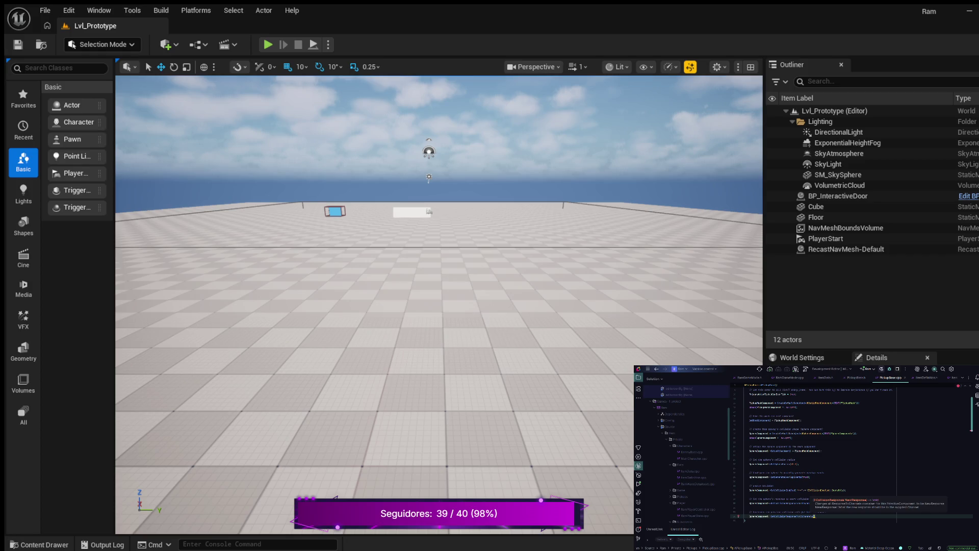
{"action": "type", "text": "EC"}
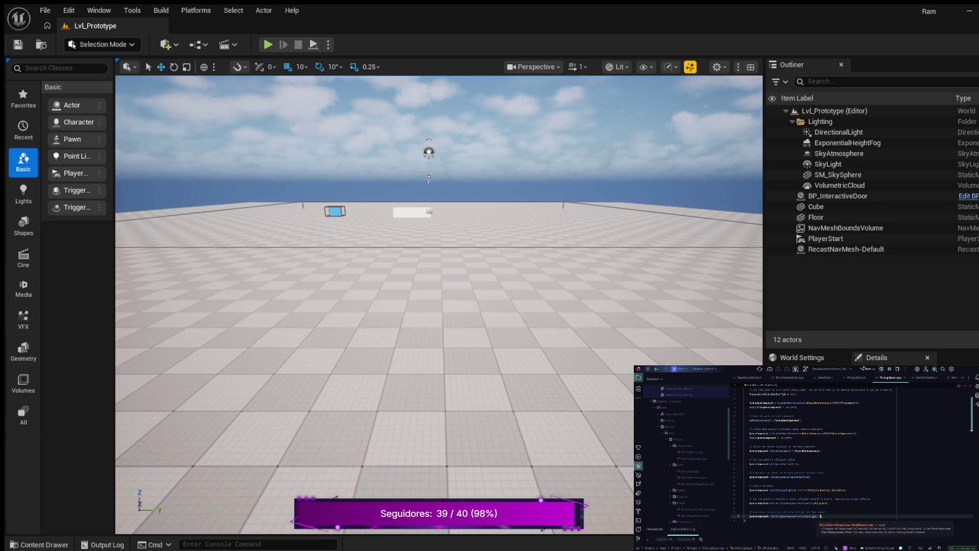
{"action": "type", "text": "R_Olap"}
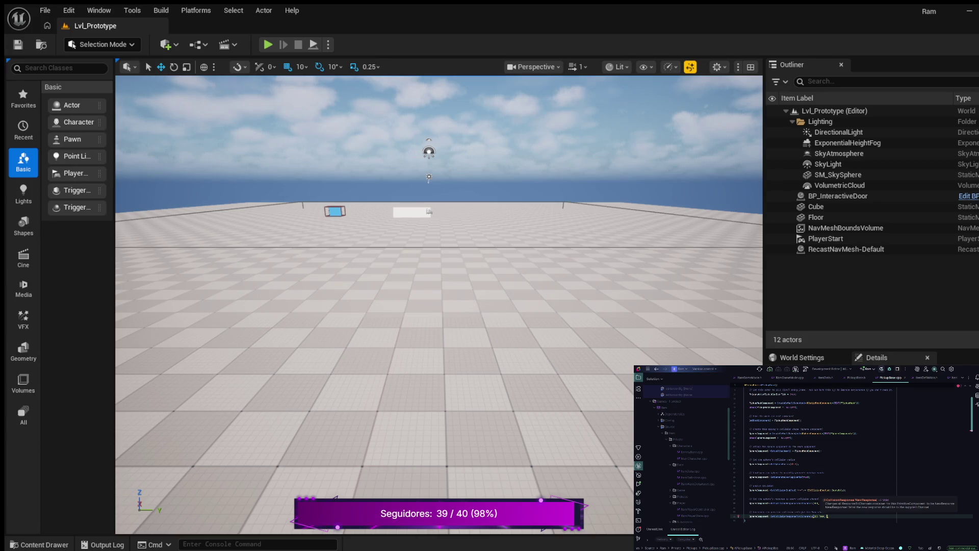
{"action": "type", "text": ")"}
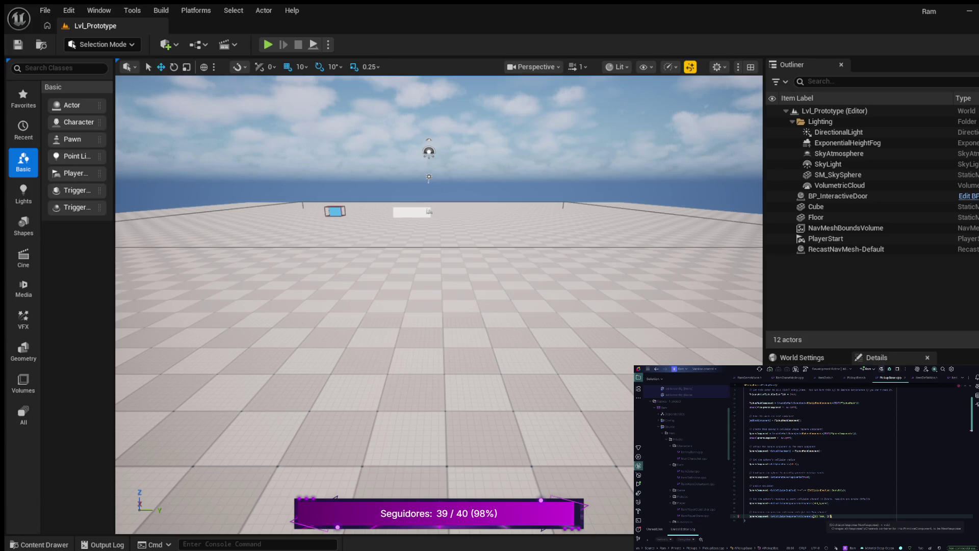
{"action": "type", "text": ";"}
{"action": "type", "text": ";"}
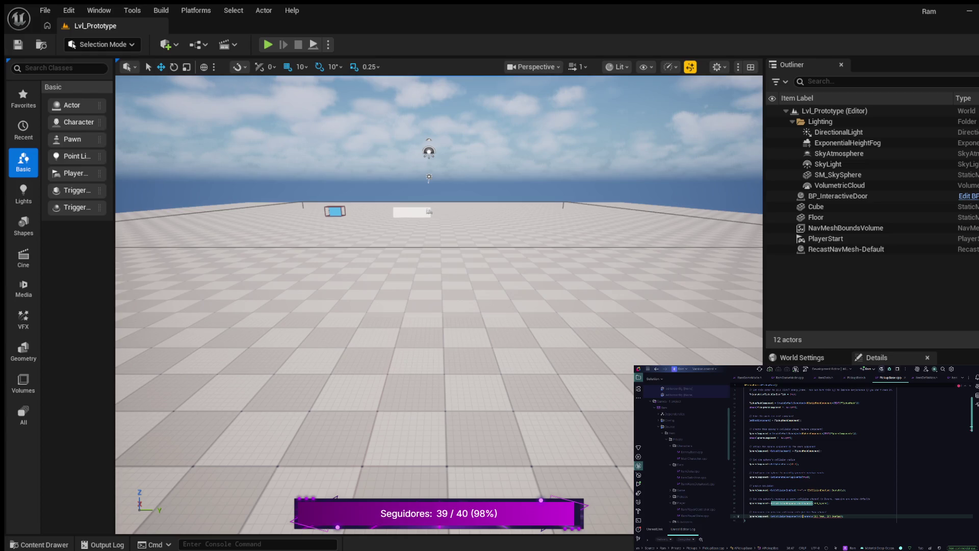
Step: Review the constructor's collision calls, then switch over to the PickupBase.h header
{"action": "left_click", "coordinate": [798, 516]}
{"action": "key", "text": "Left"}
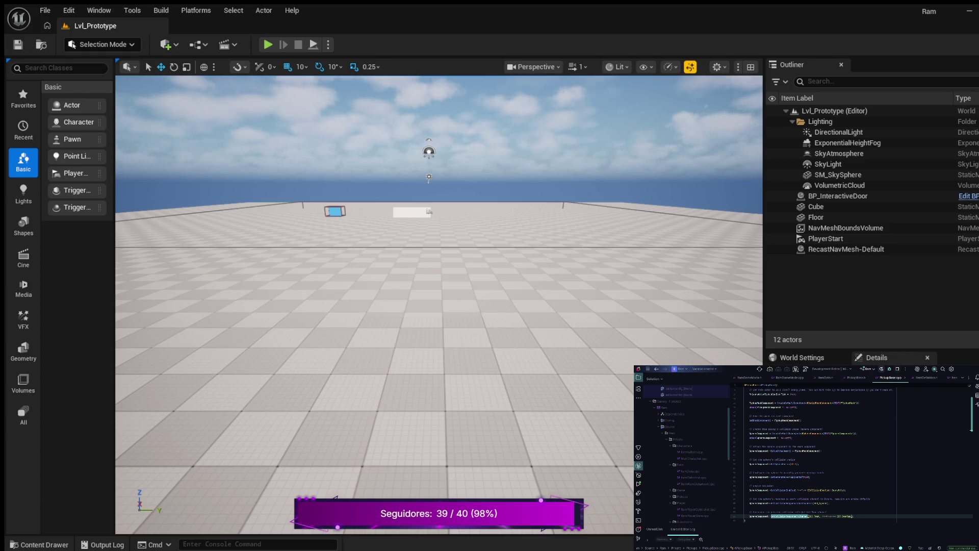
{"action": "left_click", "coordinate": [768, 512]}
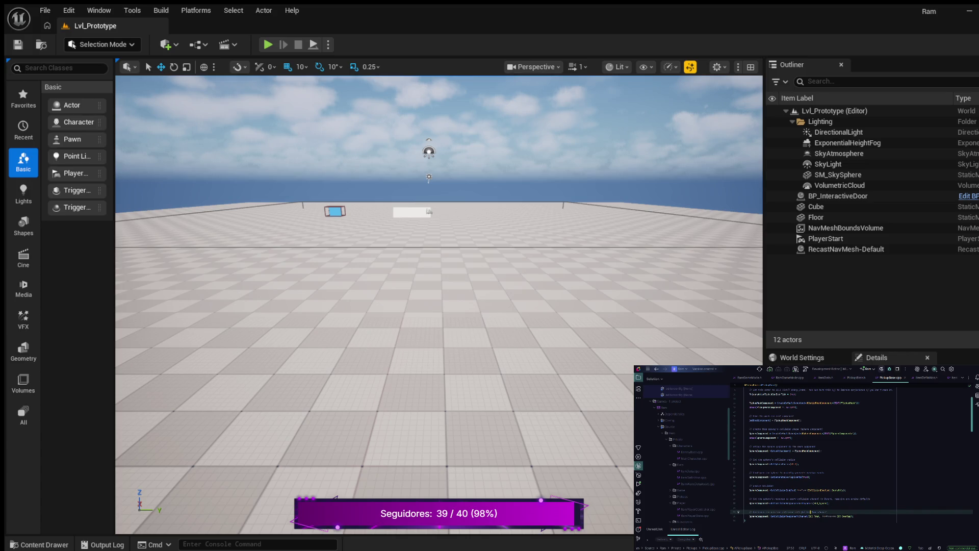
{"action": "scroll", "coordinate": [852, 454], "scroll_direction": "down", "scroll_amount": 1}
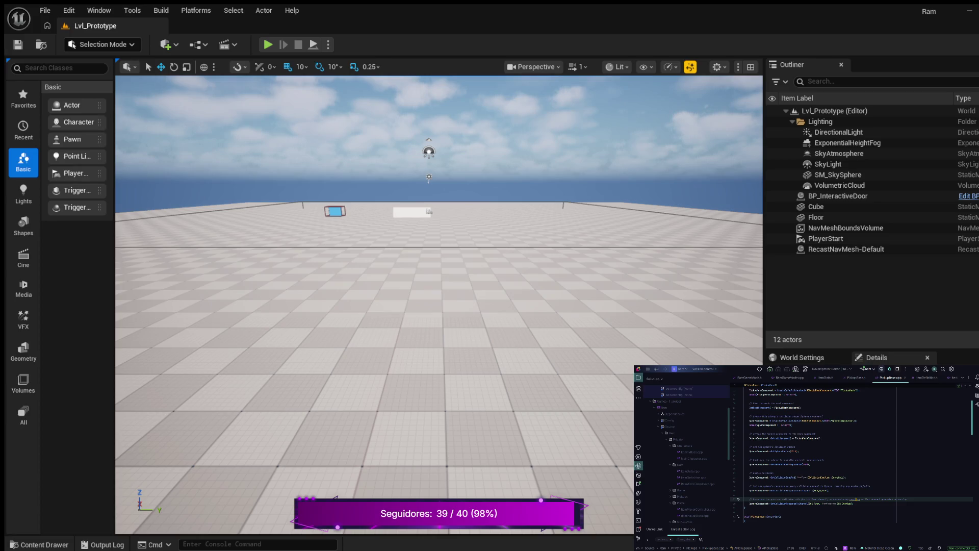
{"action": "left_click", "coordinate": [744, 495]}
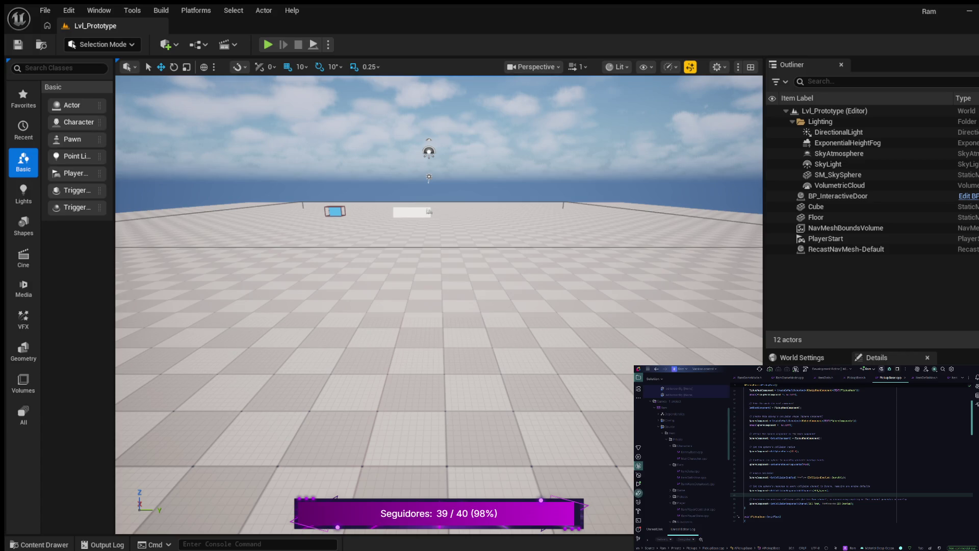
{"action": "scroll", "coordinate": [852, 454], "scroll_direction": "down", "scroll_amount": 6}
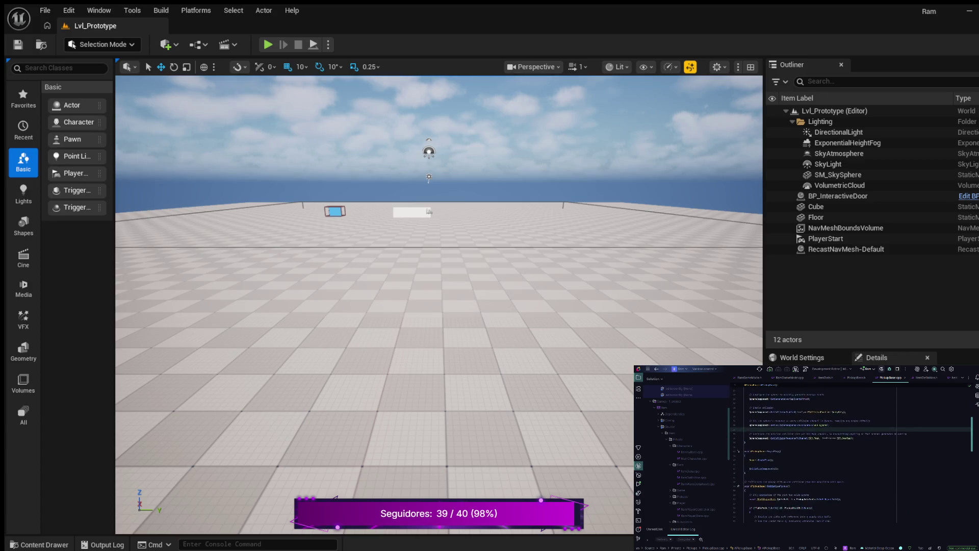
{"action": "scroll", "coordinate": [852, 453], "scroll_direction": "down", "scroll_amount": 3}
{"action": "scroll", "coordinate": [852, 454], "scroll_direction": "up", "scroll_amount": 5}
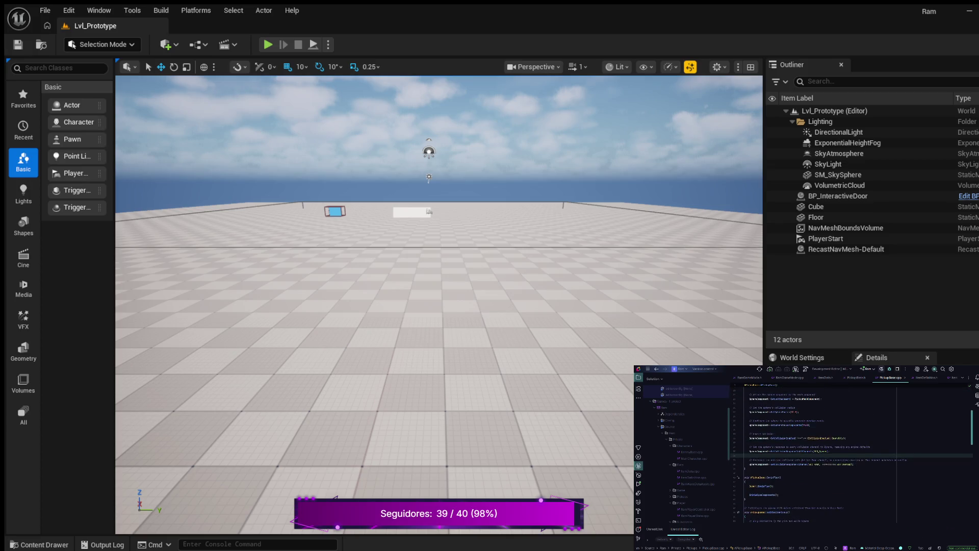
{"action": "key", "text": "alt+o"}
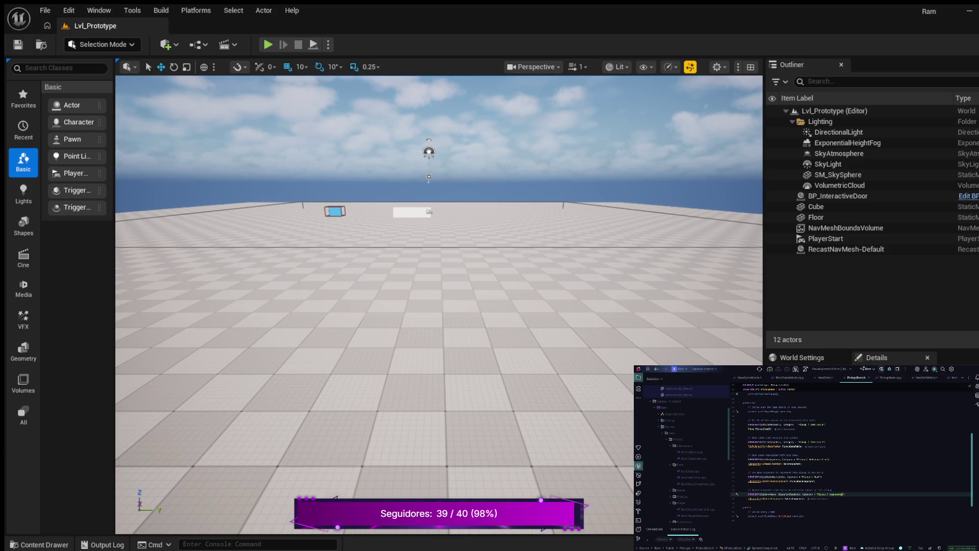
Step: Below the SphereComponent declaration, add a UPROPERTY() line and begin the void OnPi… overlap-handler declaration
{"action": "key", "text": "Down"}
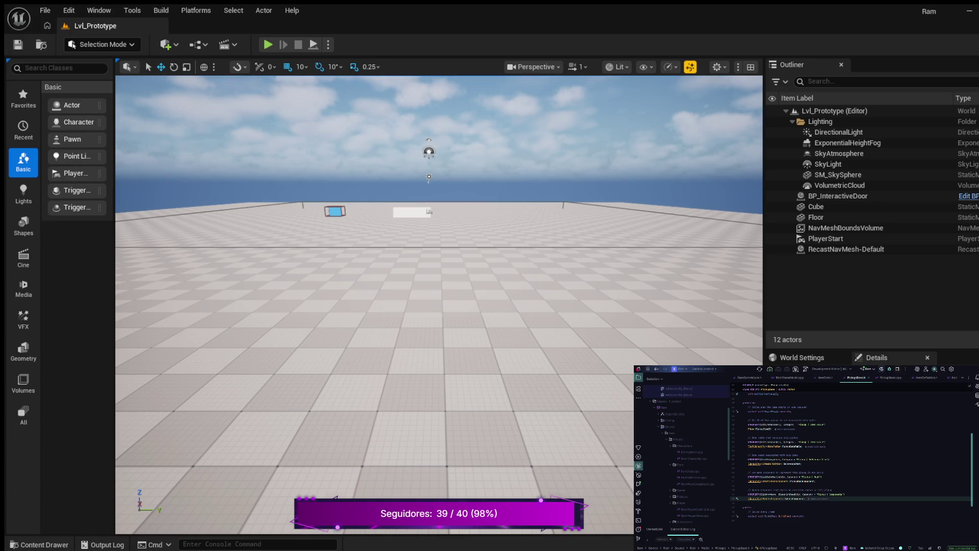
{"action": "key", "text": "Return"}
{"action": "key", "text": "Return"}
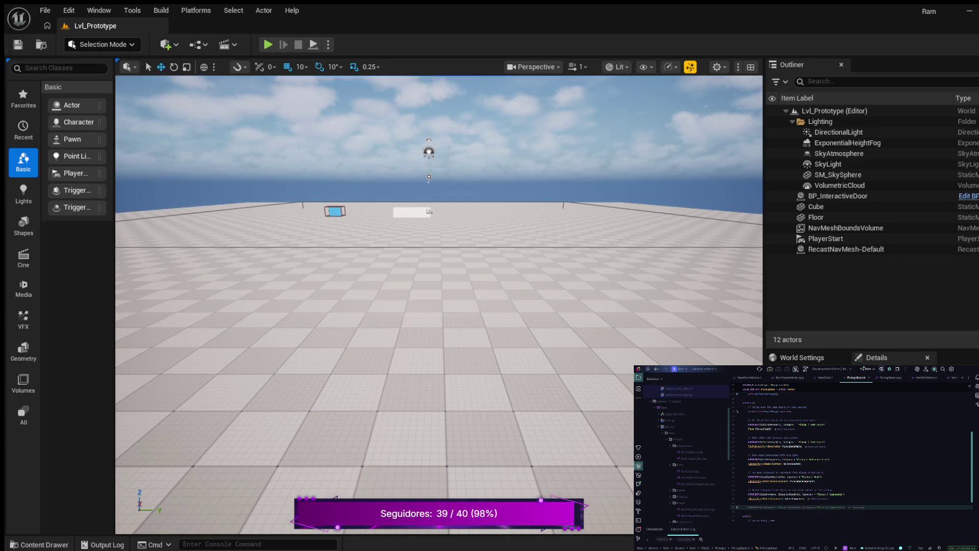
{"action": "key", "text": "Escape"}
{"action": "type", "text": "e"}
{"action": "type", "text": "d"}
{"action": "key", "text": "Return"}
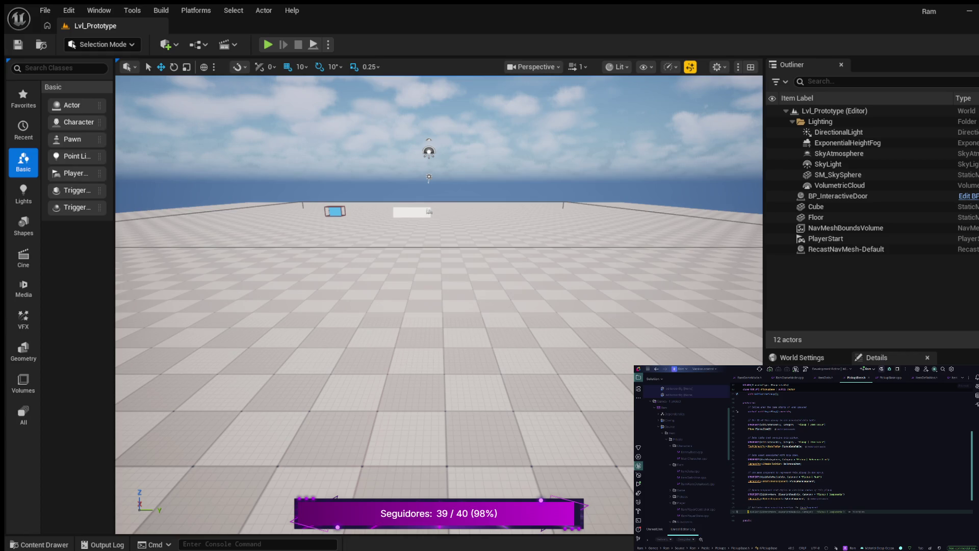
{"action": "type", "text": "U"}
{"action": "key", "text": "Tab"}
{"action": "key", "text": "Return"}
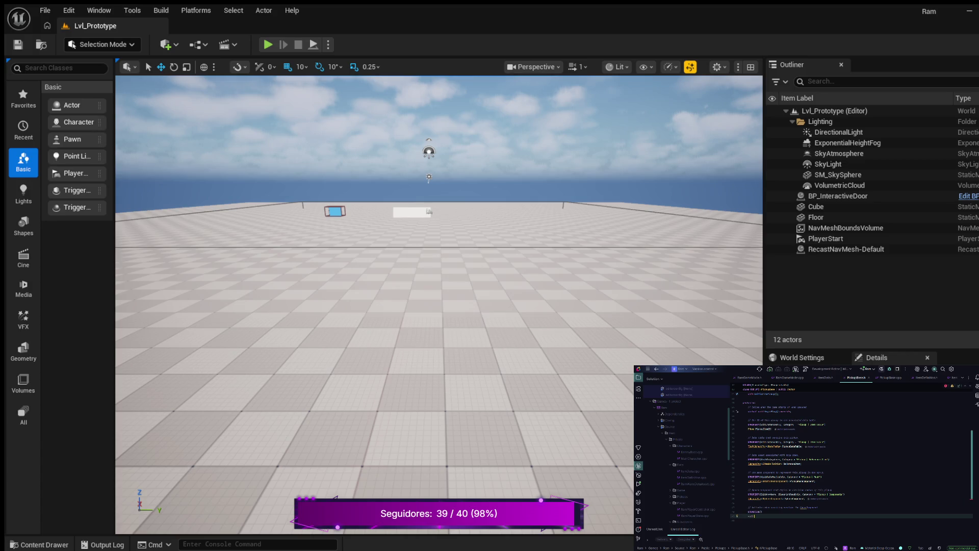
{"action": "type", "text": "O"}
{"action": "type", "text": "nPi"}
Step: Finish the overlap handler declaration's parameters (OtherComp, int32 OtherBodyIndex) with a closing semicolon
{"action": "key", "text": "Return"}
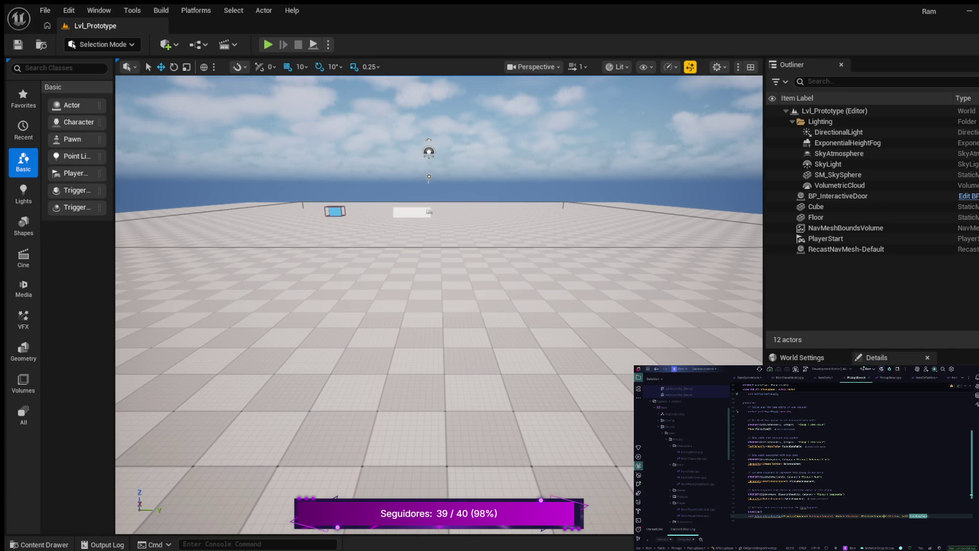
{"action": "left_click", "coordinate": [878, 515]}
{"action": "left_click", "coordinate": [893, 515]}
{"action": "left_click", "coordinate": [905, 515]}
{"action": "left_click", "coordinate": [915, 516]}
{"action": "key", "text": "ctrl+v"}
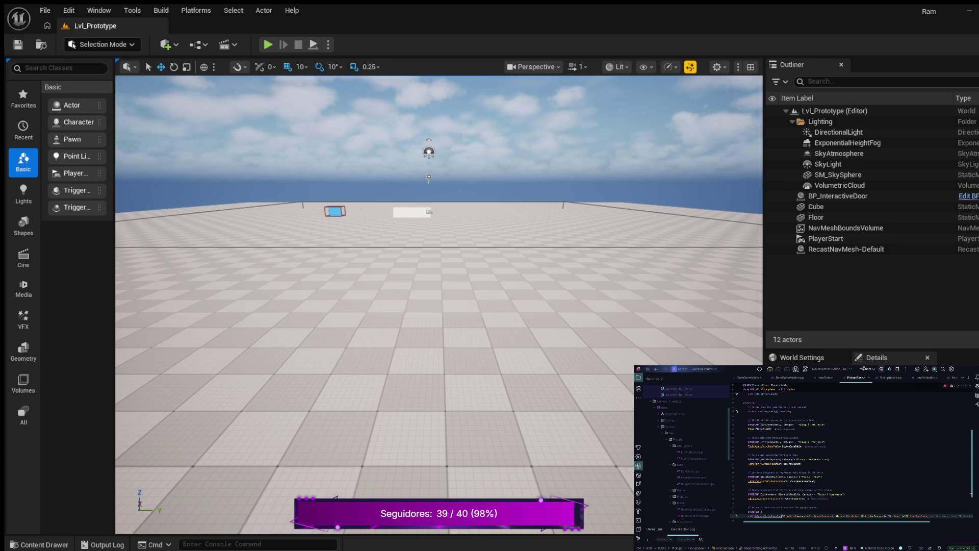
{"action": "type", "text": ";"}
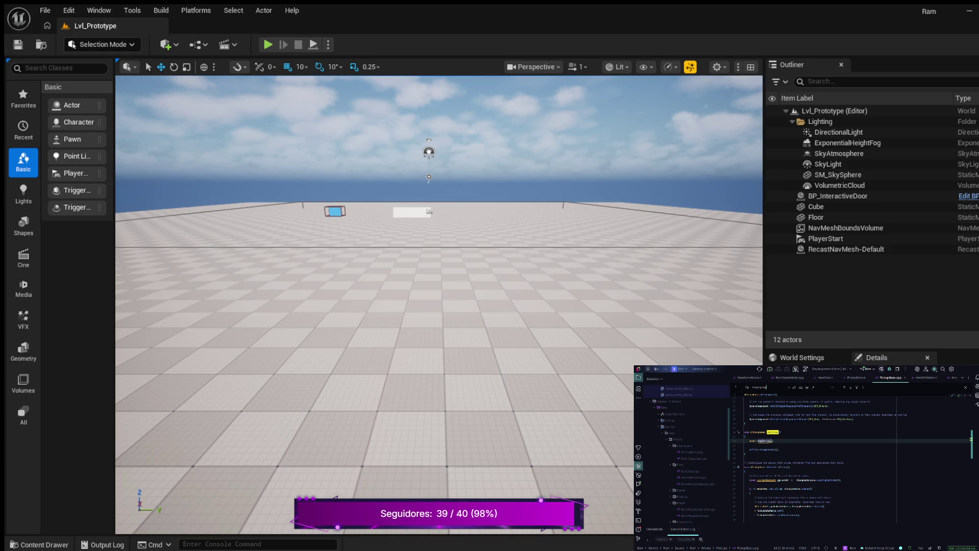
{"action": "left_click", "coordinate": [775, 440]}
Step: Below Super::BeginPlay(), add SphereComponent->OnComponentBeginOverlap.AddDynamic(this, &APickupBase::OnSphereBeginOverlap)
{"action": "key", "text": "Return"}
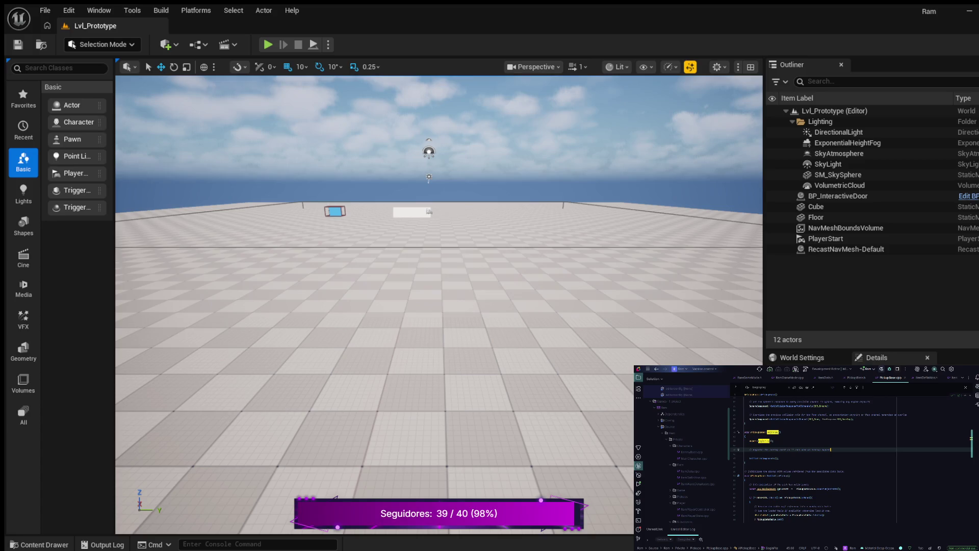
{"action": "key", "text": "Escape"}
{"action": "key", "text": "Return"}
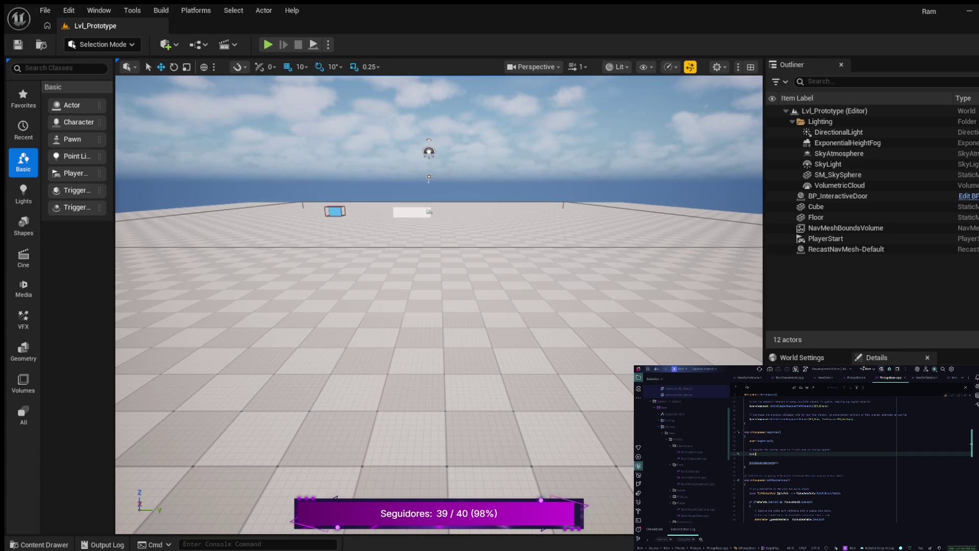
{"action": "key", "text": "Return"}
{"action": "type", "text": "->"}
{"action": "type", "text": "On"}
{"action": "type", "text": "BeginOverlap"}
{"action": "type", "text": ".Ad"}
{"action": "key", "text": "Return"}
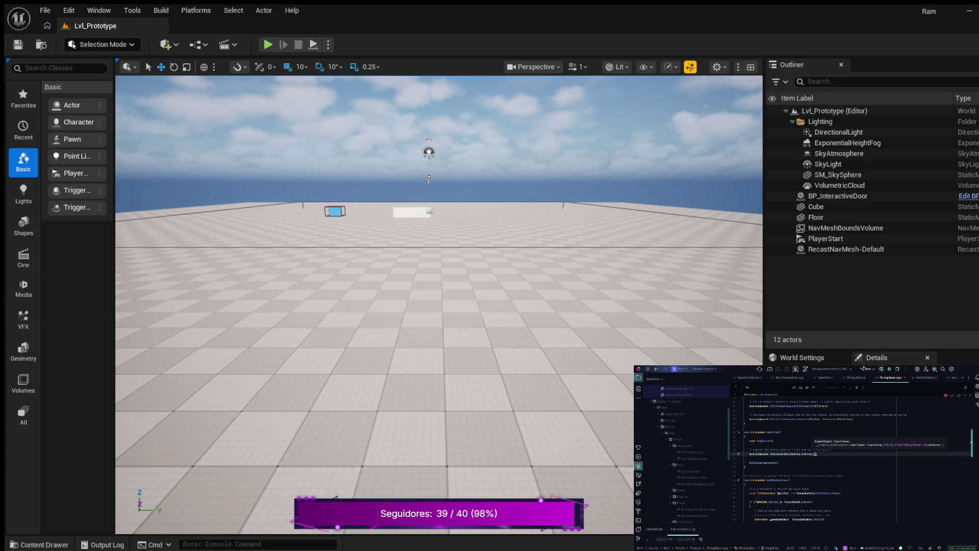
{"action": "type", "text": "this, "}
{"action": "type", "text": "AP"}
{"action": "key", "text": "Return"}
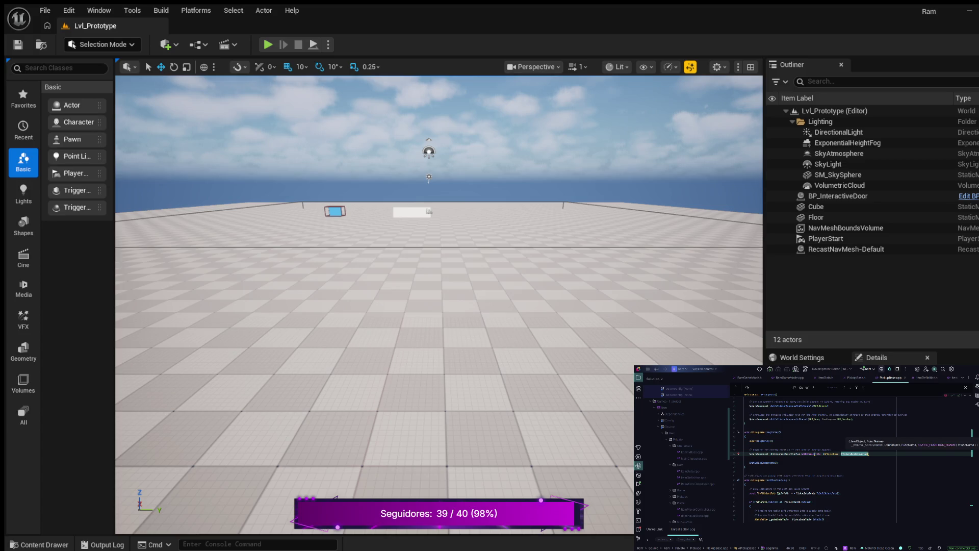
{"action": "type", "text": ")"}
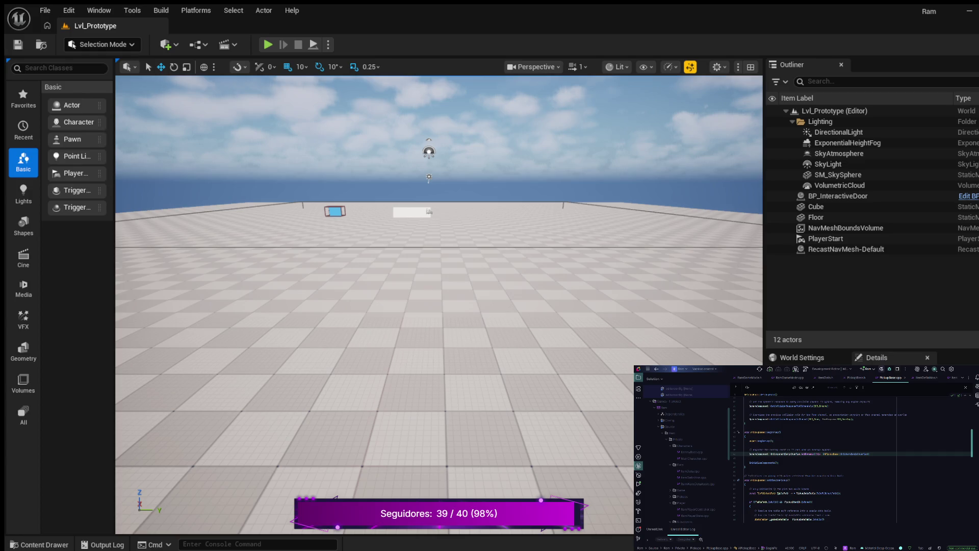
{"action": "scroll", "coordinate": [852, 459], "scroll_direction": "up", "scroll_amount": 2}
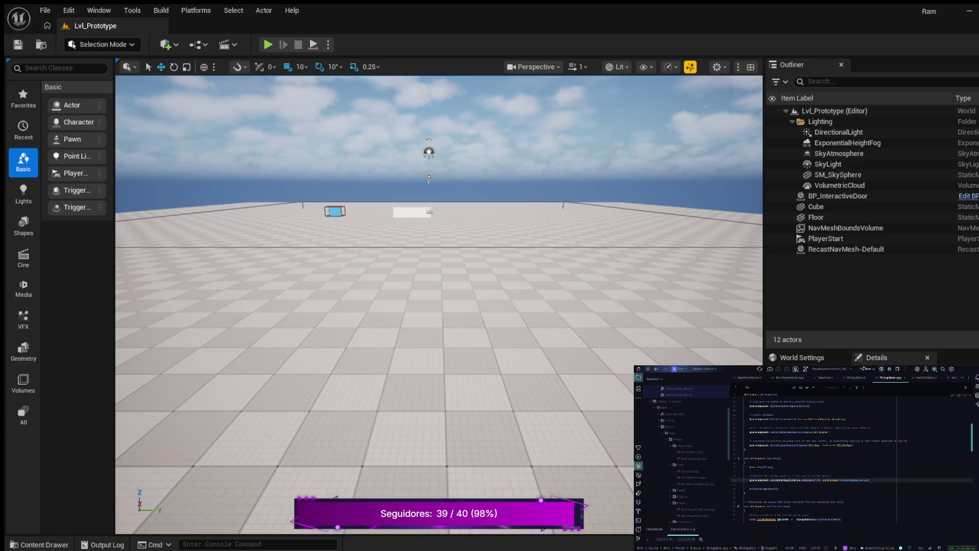
Step: After Super::BeginPlay(), start another SphereComponent->OnComponentBeginOverlap.AddDynamic( call
{"action": "left_click", "coordinate": [749, 472]}
{"action": "key", "text": "Return"}
{"action": "key", "text": "Return"}
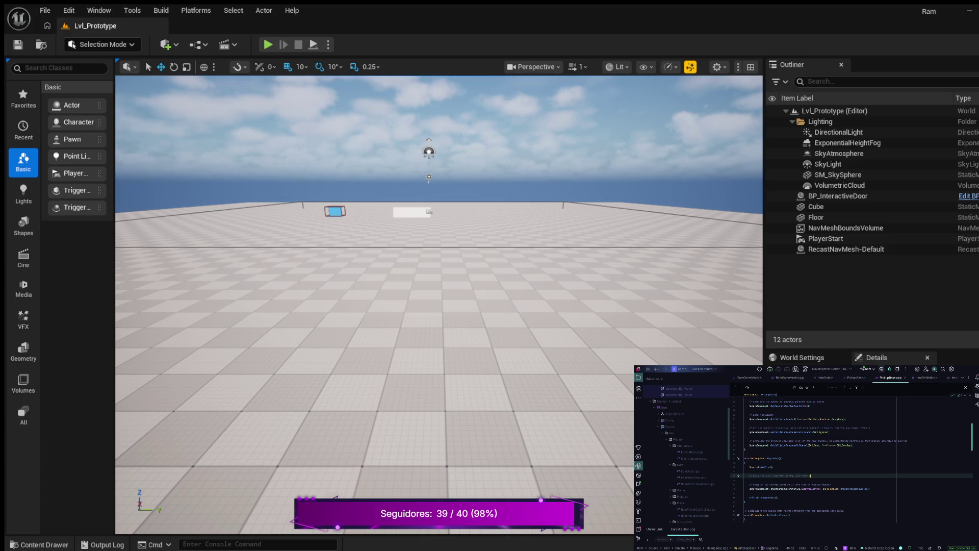
{"action": "key", "text": "Return"}
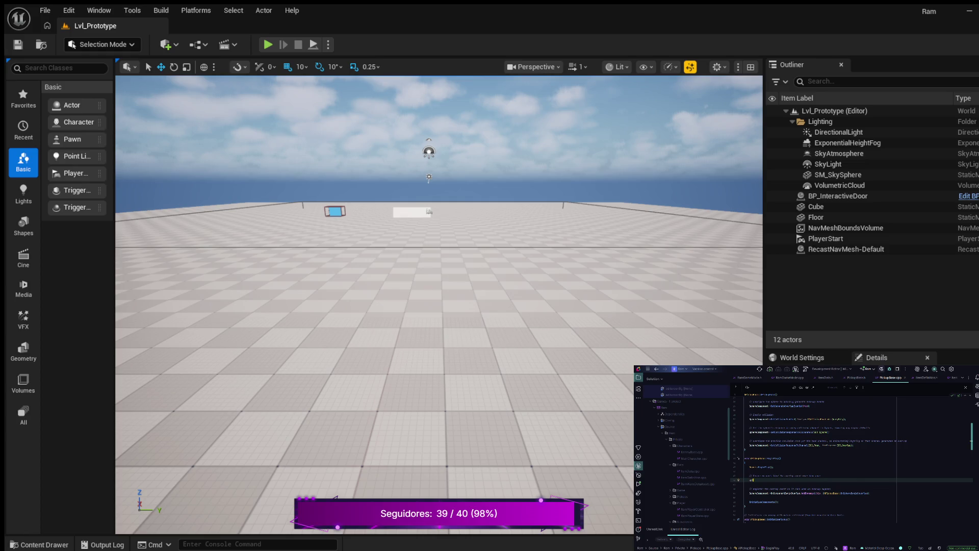
{"action": "key", "text": "Return"}
{"action": "type", "text": "->"}
{"action": "type", "text": "OnComponentBeginOverlap.Add"}
{"action": "key", "text": "Return"}
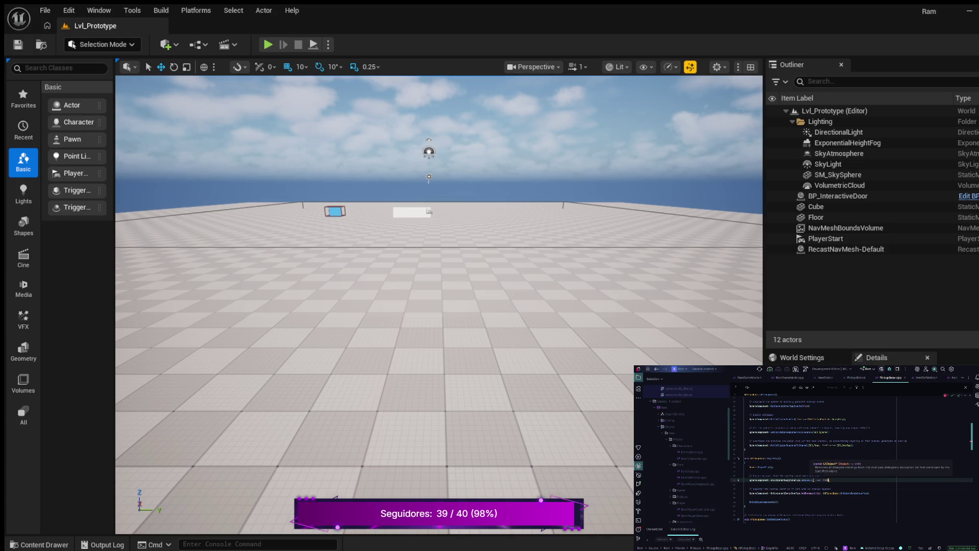
{"action": "key", "text": "Escape"}
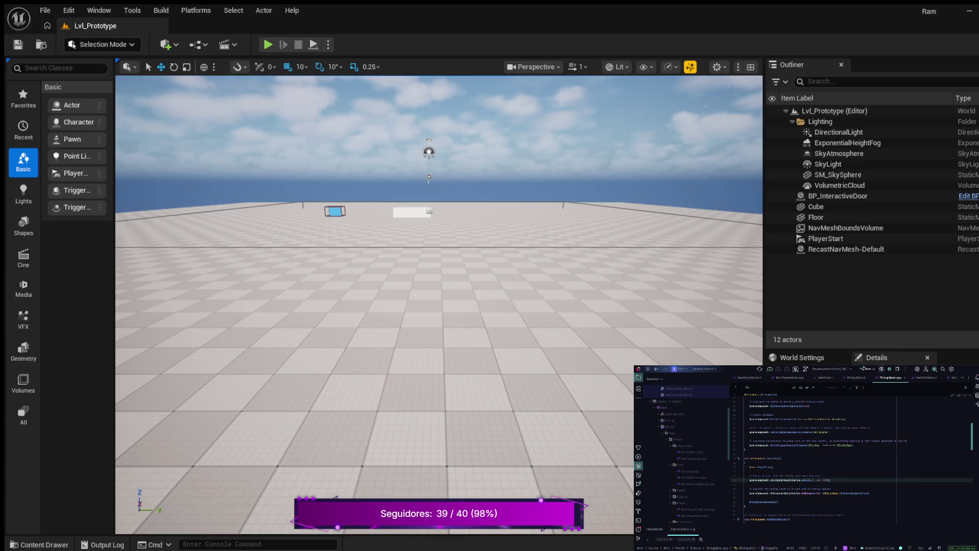
{"action": "scroll", "coordinate": [852, 459], "scroll_direction": "down", "scroll_amount": 3}
Step: Open a new line in the empty OnSphereBeginOverlap body and start the on-screen debug message call
{"action": "scroll", "coordinate": [851, 459], "scroll_direction": "down", "scroll_amount": 3}
{"action": "scroll", "coordinate": [851, 458], "scroll_direction": "down", "scroll_amount": 3}
{"action": "scroll", "coordinate": [852, 459], "scroll_direction": "down", "scroll_amount": 5}
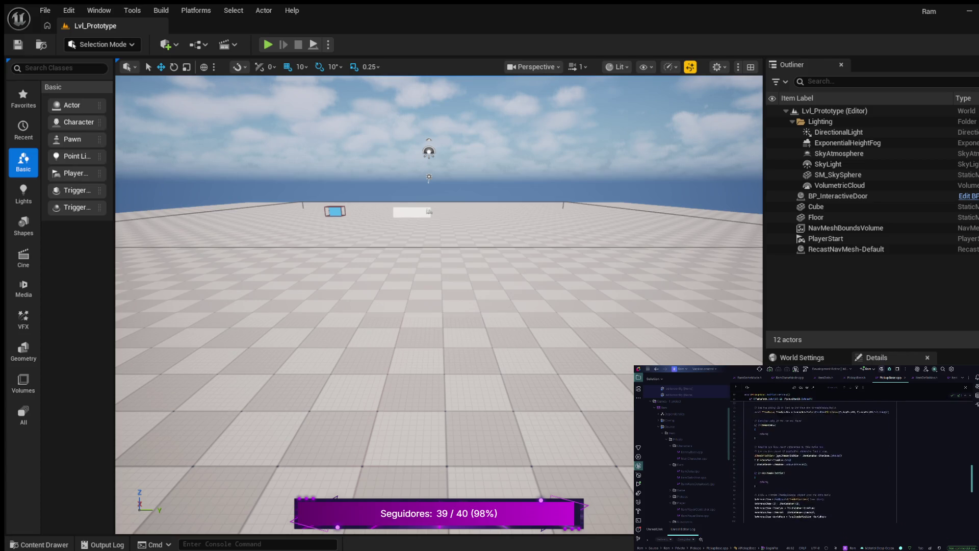
{"action": "scroll", "coordinate": [852, 459], "scroll_direction": "down", "scroll_amount": 3}
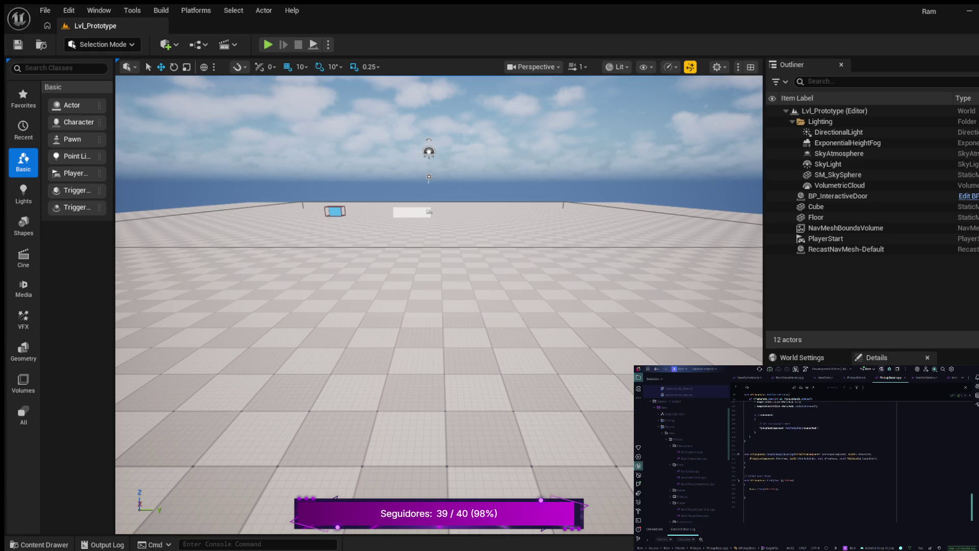
{"action": "left_click", "coordinate": [745, 458]}
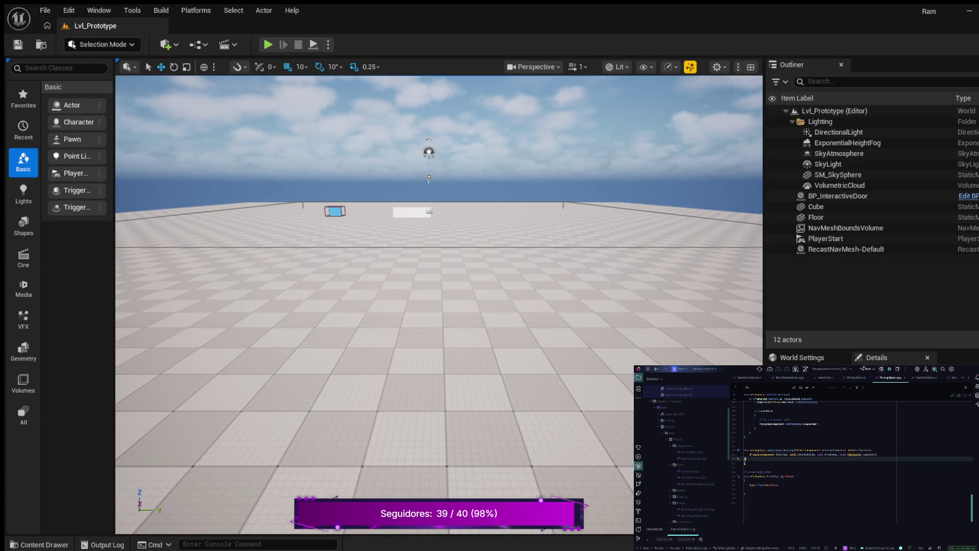
{"action": "key", "text": "Return"}
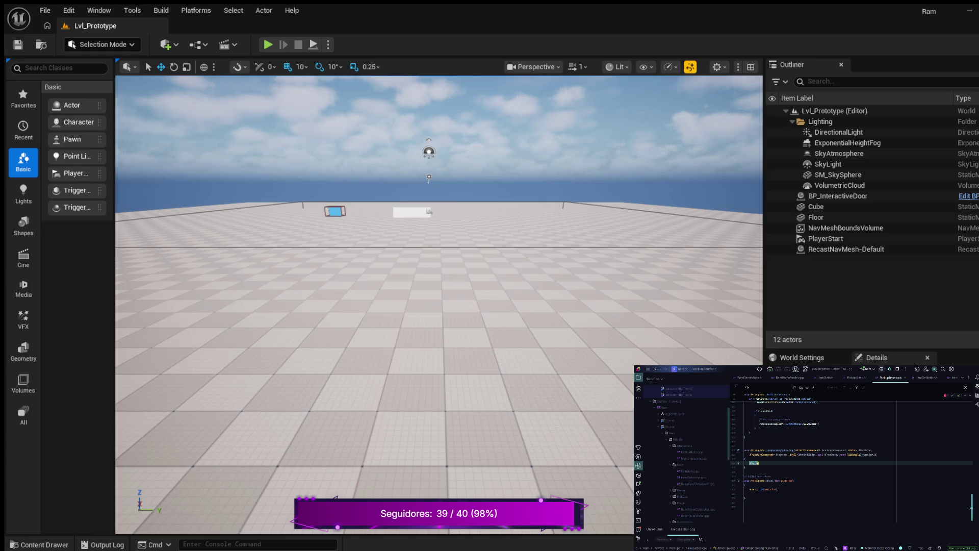
{"action": "key", "text": "Return"}
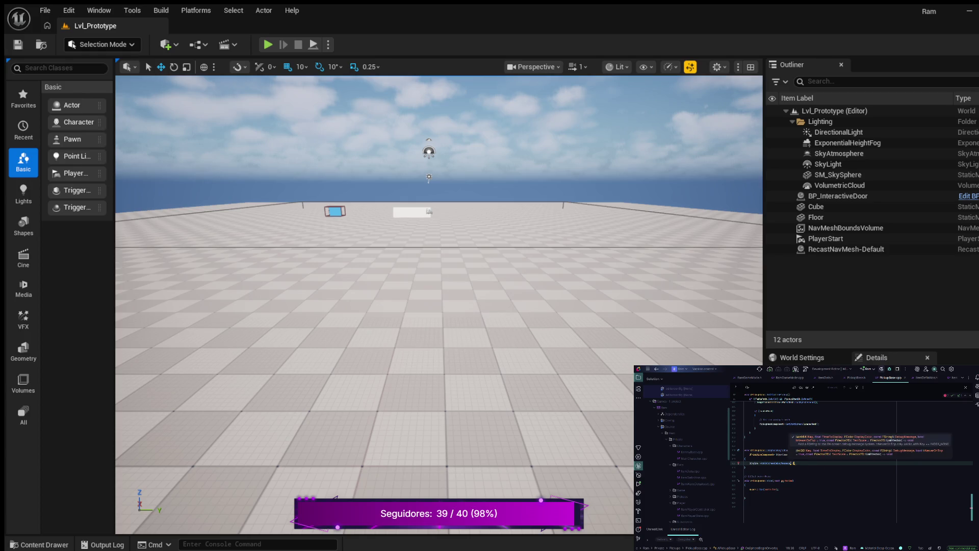
Step: Fill the debug message arguments: 5, FColor::Purple and format string "Picked up %s%s"
{"action": "type", "text": "5"}
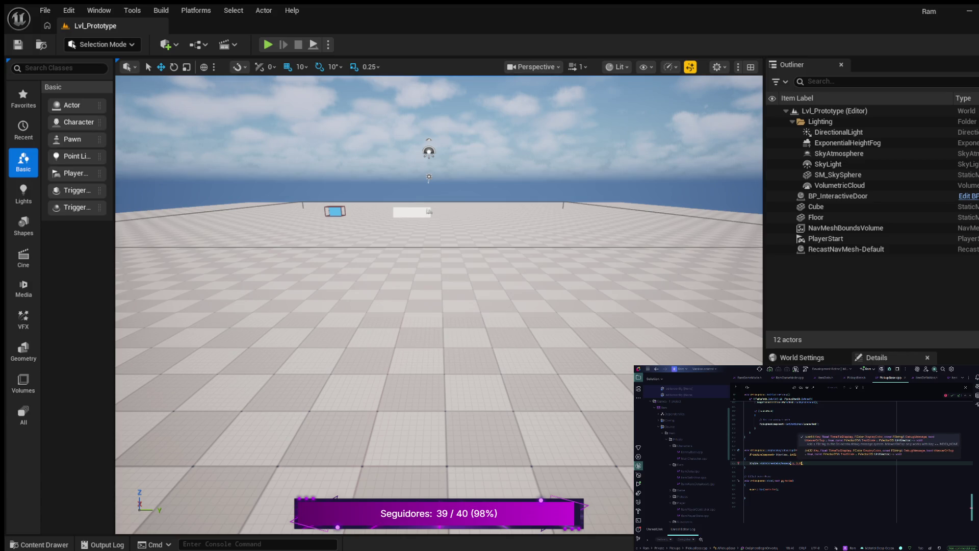
{"action": "type", "text": "FColor::Red, \"SphereBeginOverlap\""}
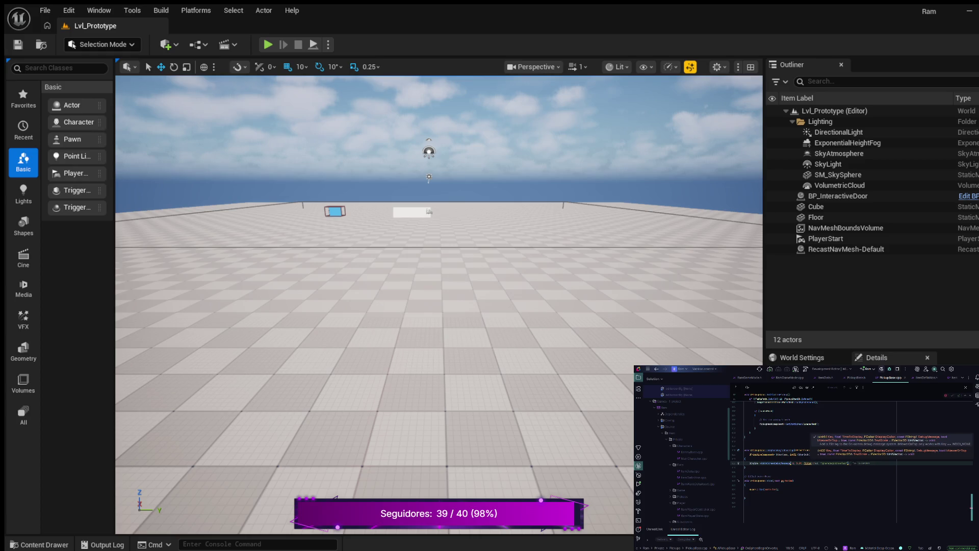
{"action": "key", "text": "ctrl+z"}
{"action": "type", "text": ":"}
{"action": "type", "text": "Purple"}
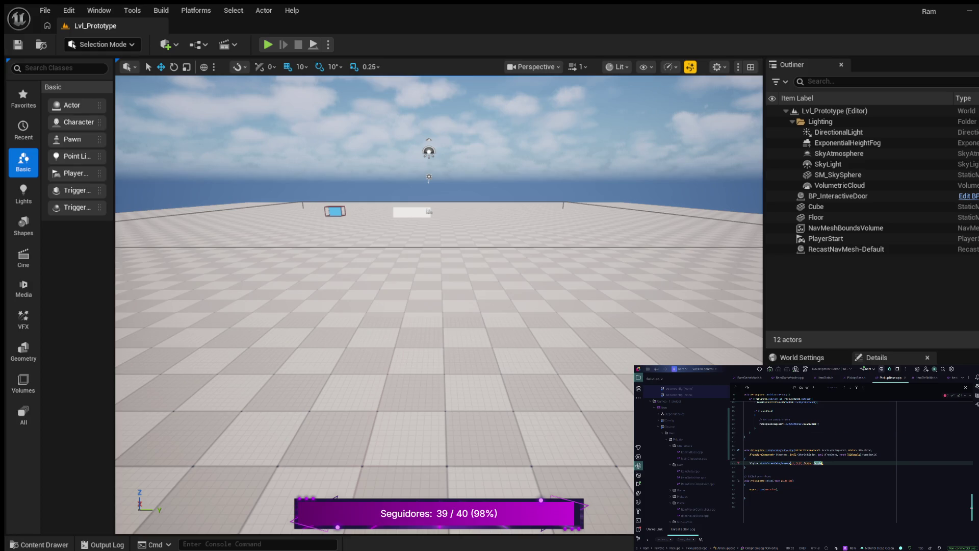
{"action": "key", "text": "Tab"}
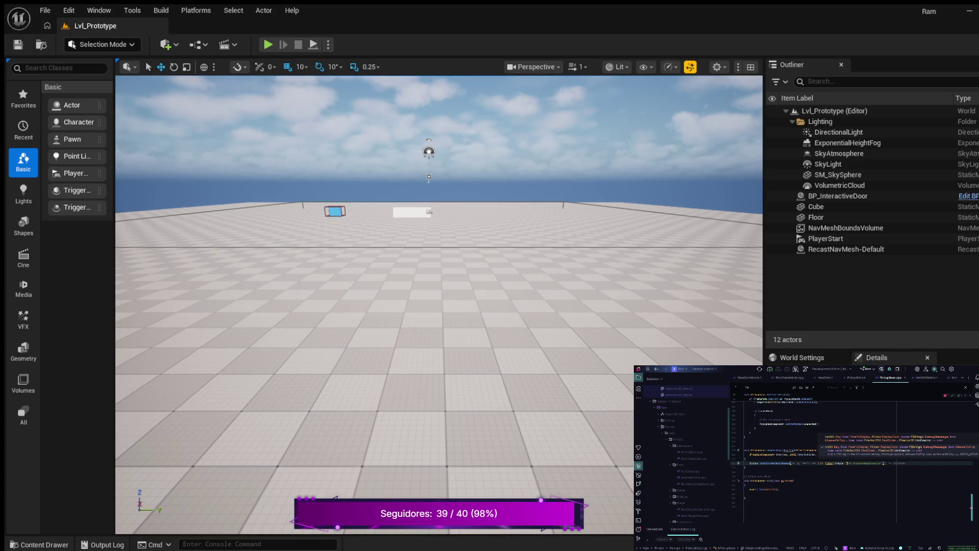
{"action": "key", "text": "BackSpace"}
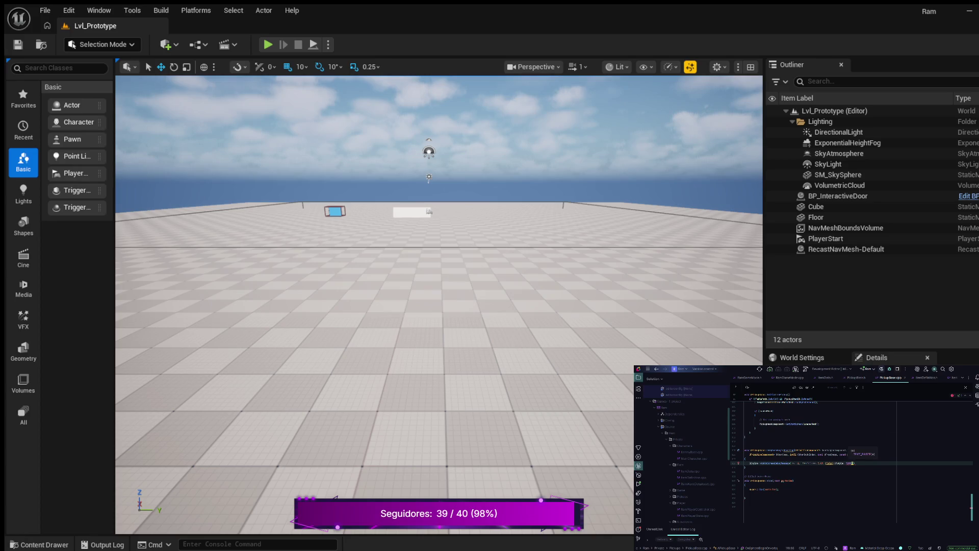
{"action": "type", "text": "Picked up %s"}
{"action": "type", "text": "%s"}
{"action": "key", "text": "Right"}
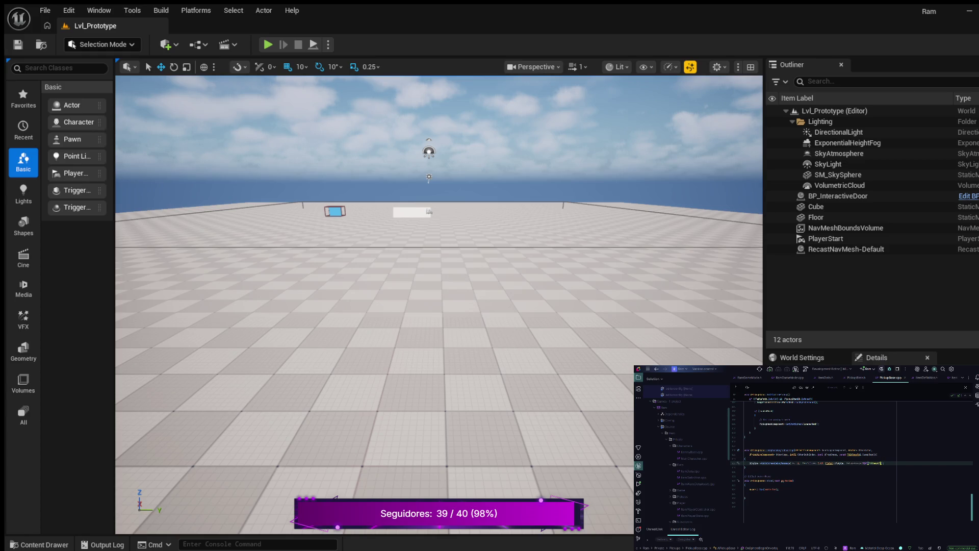